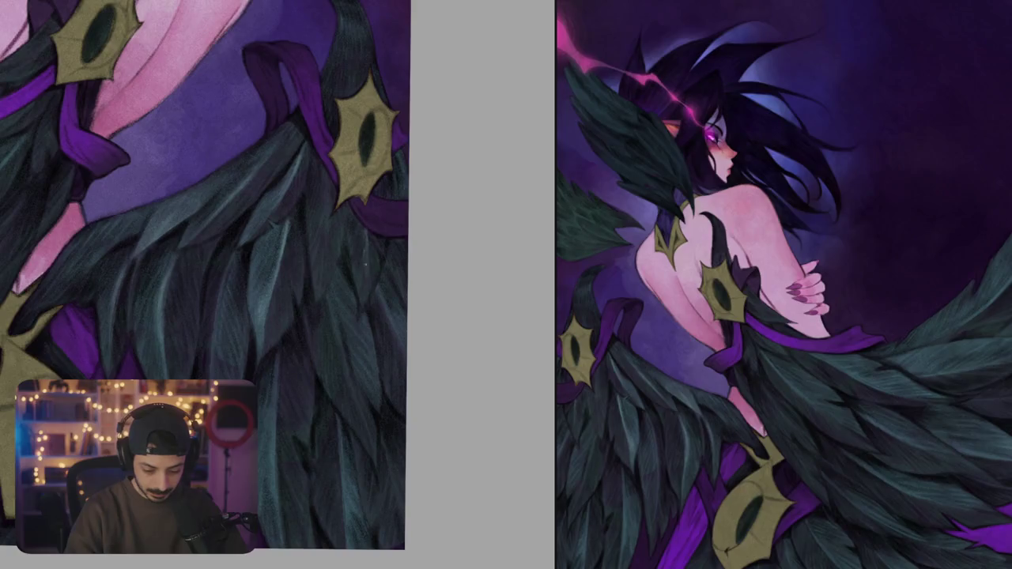
- Paint faint light highlight strokes and a small light mark across the wing's dark feathers
scroll(364, 331, down, 2)
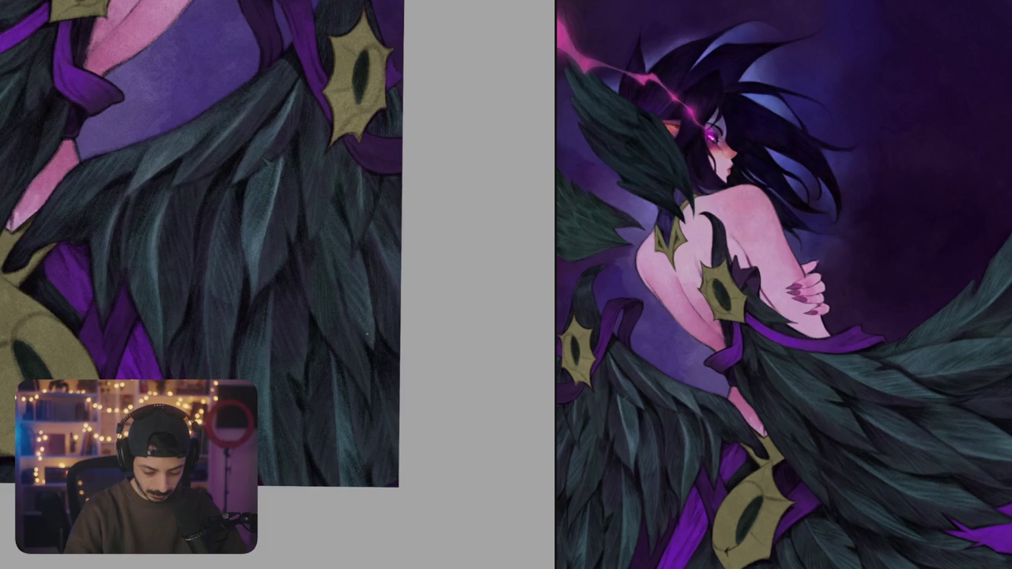
mouse_move(360, 324)
mouse_down()
mouse_move(370, 288)
mouse_move(352, 292)
mouse_up()
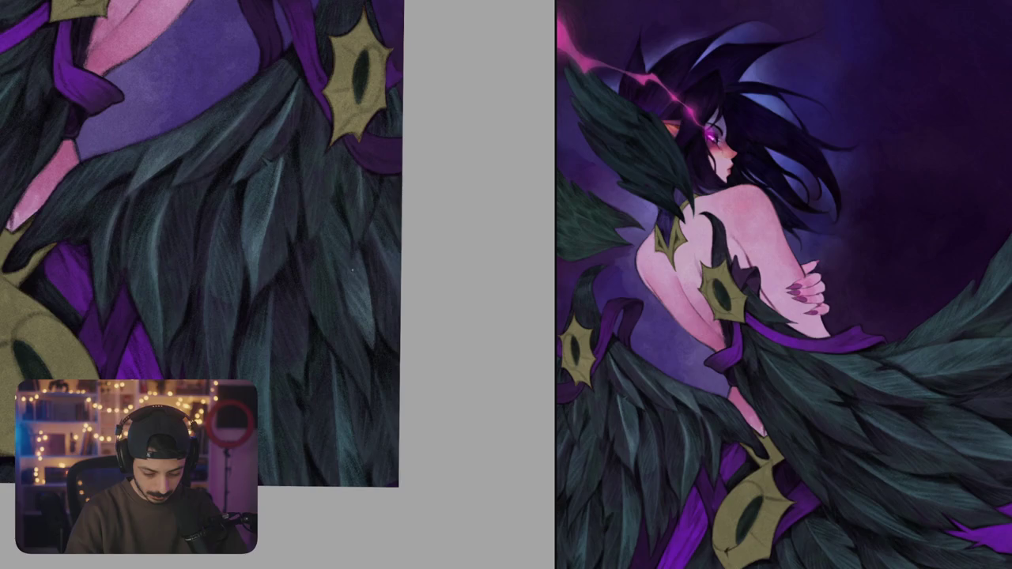
key(ctrl+0)
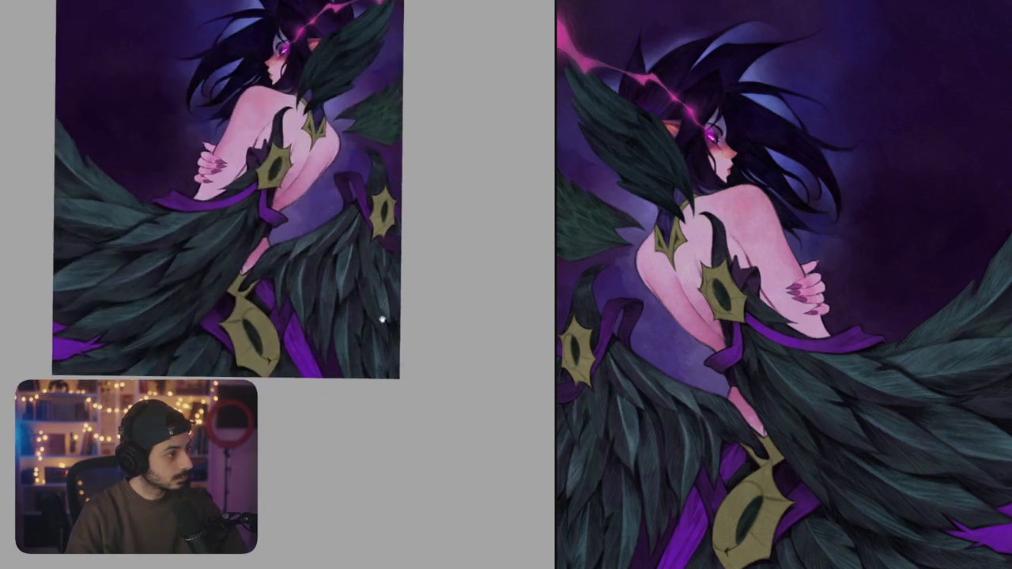
scroll(382, 319, up, 3)
scroll(396, 301, up, 3)
scroll(372, 285, up, 3)
mouse_move(329, 296)
mouse_down()
mouse_move(346, 277)
mouse_move(371, 301)
mouse_up()
- Fit, zoom and pan the canvas to compare the feathers with the reference
key(ctrl+0)
scroll(332, 261, up, 5)
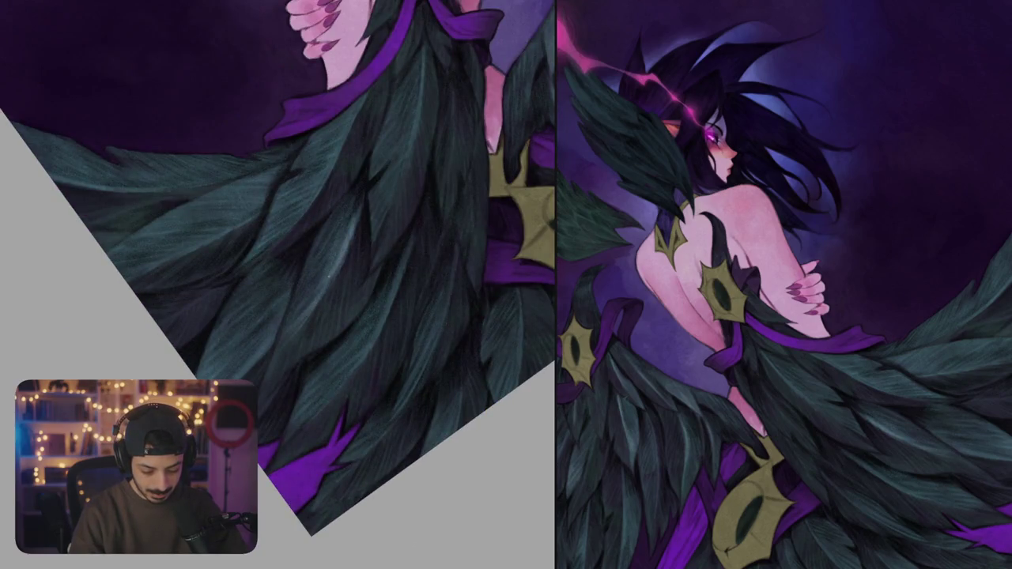
drag(301, 314, 352, 254)
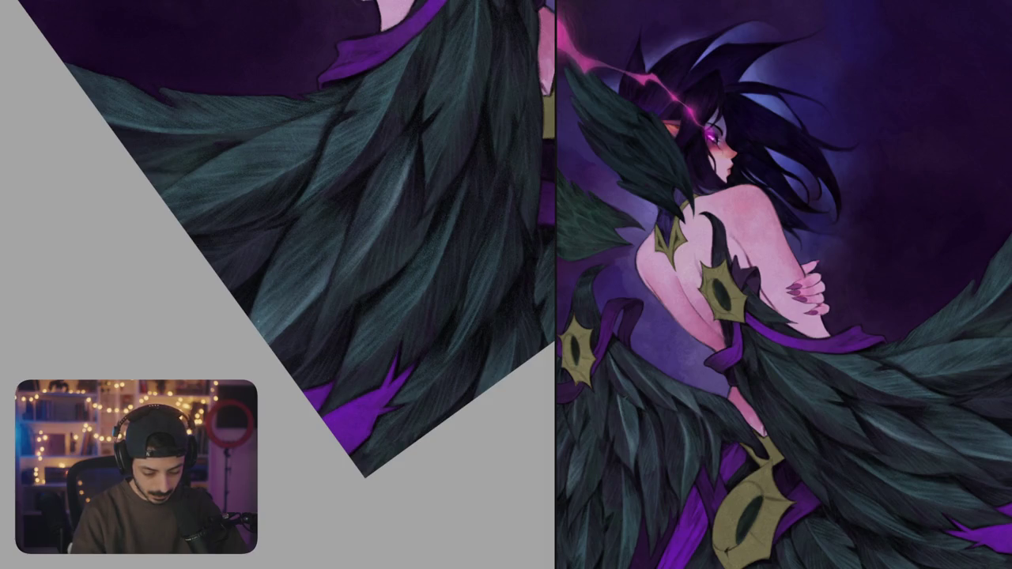
scroll(285, 238, down, 5)
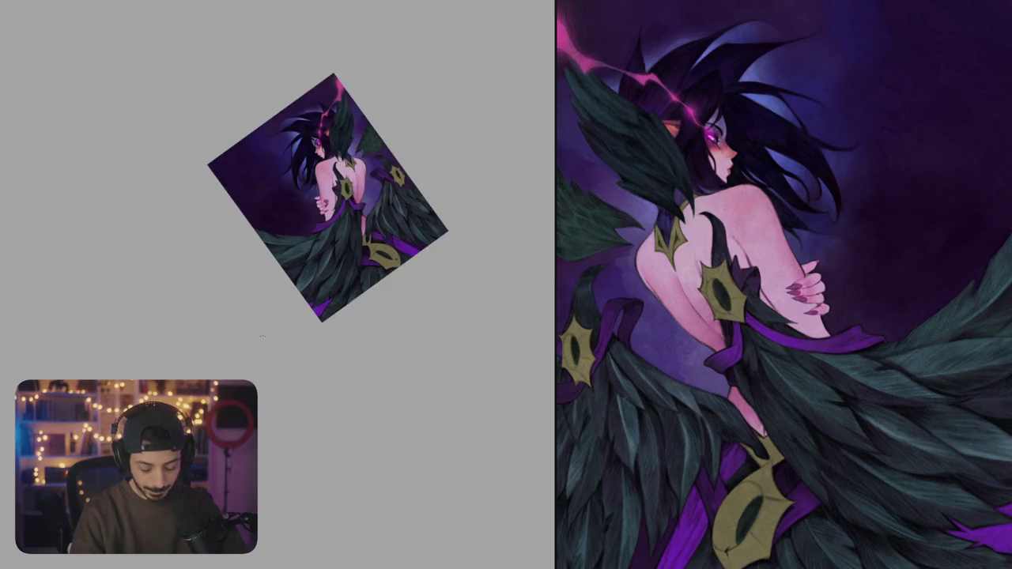
scroll(287, 252, up, 2)
scroll(287, 252, up, 5)
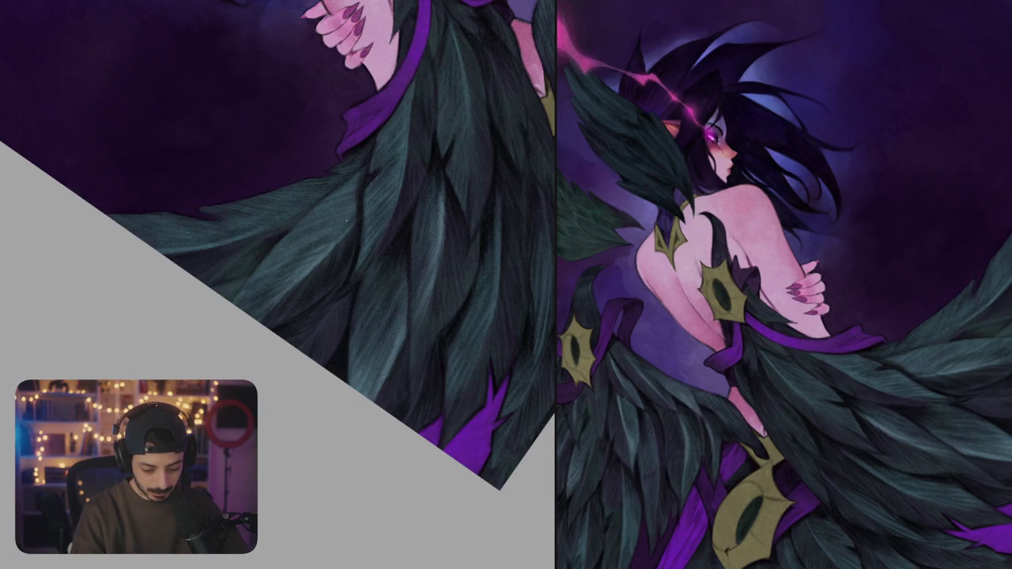
scroll(294, 289, down, 3)
- Rotate the canvas, then darken the gold ornament's eye slit and its lower tip
drag(319, 277, 355, 253)
scroll(355, 253, up, 5)
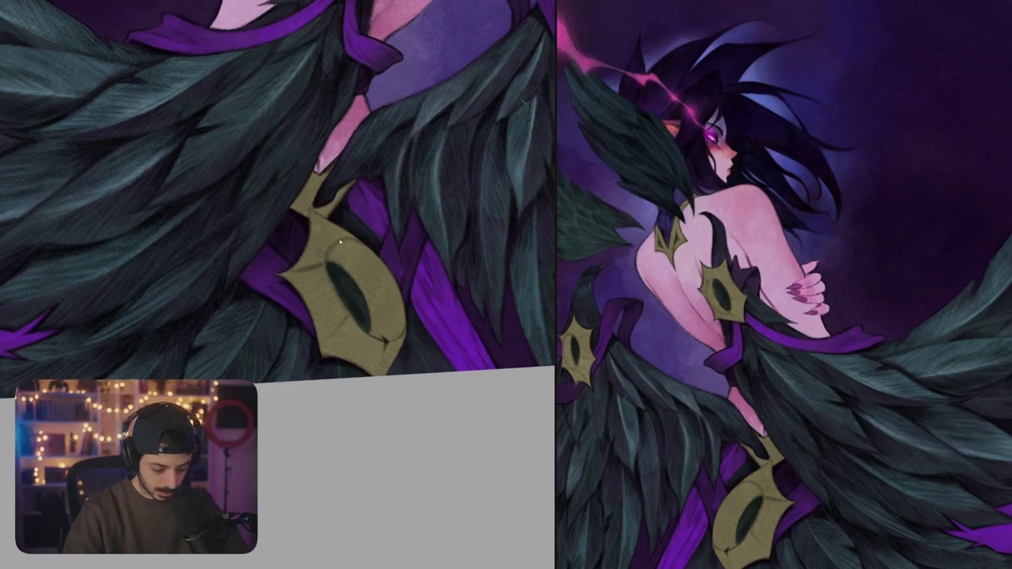
mouse_move(408, 268)
mouse_down()
mouse_move(393, 363)
mouse_move(340, 299)
mouse_move(357, 299)
mouse_move(370, 318)
mouse_move(368, 331)
mouse_move(347, 305)
mouse_move(342, 365)
mouse_move(364, 379)
mouse_move(339, 385)
mouse_move(326, 370)
mouse_move(342, 389)
mouse_up()
mouse_move(366, 357)
mouse_down()
mouse_move(353, 393)
mouse_move(367, 363)
mouse_up()
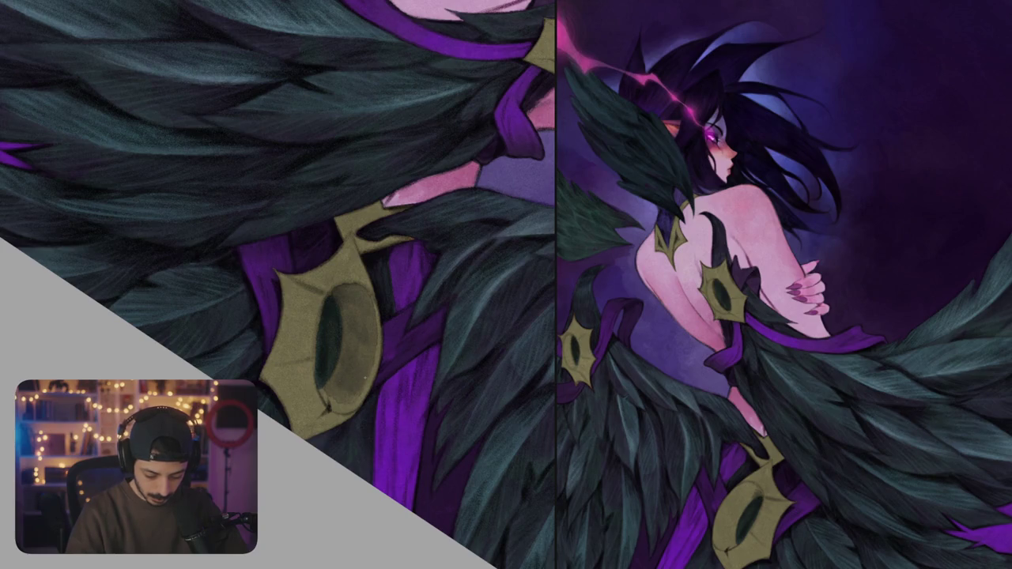
drag(353, 415, 324, 396)
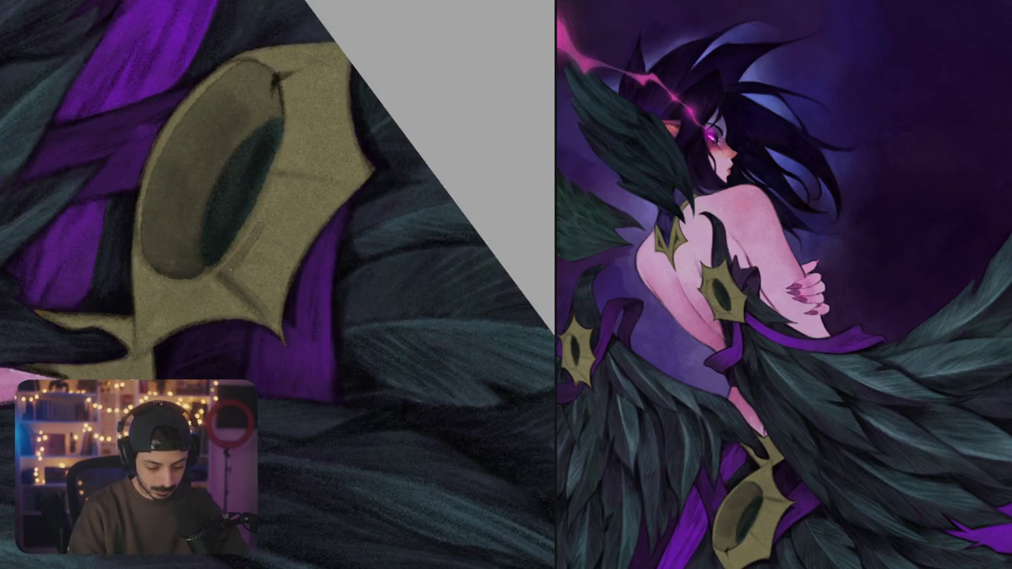
- Shade the gold ring's left side, lower part and right edge with darker strokes
mouse_move(252, 238)
mouse_down()
mouse_move(236, 277)
mouse_move(257, 305)
mouse_up()
mouse_move(277, 253)
mouse_down()
mouse_move(269, 310)
mouse_move(247, 299)
mouse_up()
drag(258, 310, 276, 324)
mouse_move(294, 248)
mouse_down()
mouse_move(274, 316)
mouse_move(305, 236)
mouse_move(287, 249)
mouse_up()
mouse_move(305, 214)
mouse_down()
mouse_move(277, 247)
mouse_move(264, 237)
mouse_up()
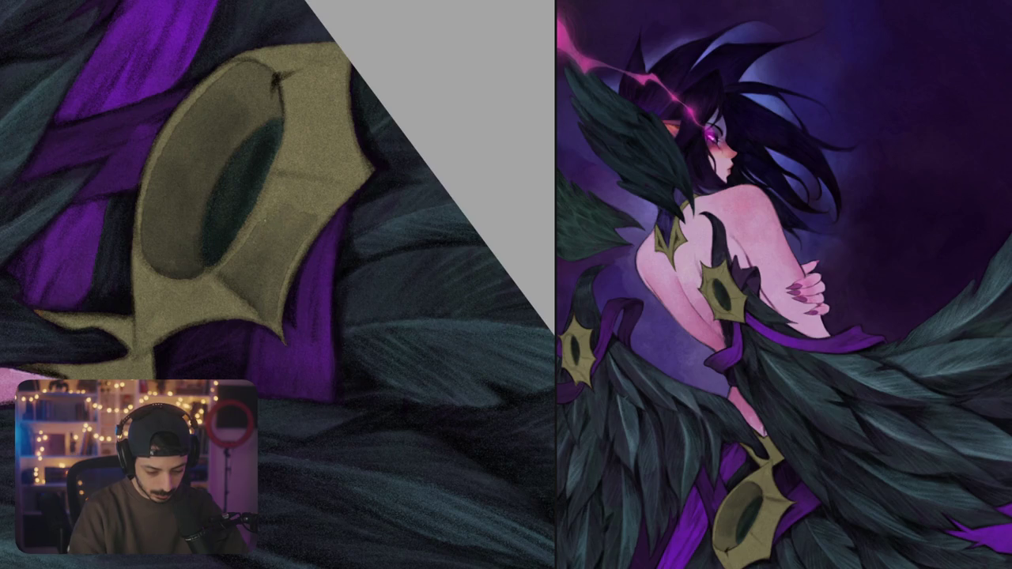
drag(305, 191, 294, 220)
mouse_move(338, 192)
mouse_down()
mouse_move(315, 213)
mouse_move(319, 222)
mouse_up()
- Straighten the view and darken the ring's lower edge and right band
scroll(328, 237, down, 5)
scroll(328, 238, down, 3)
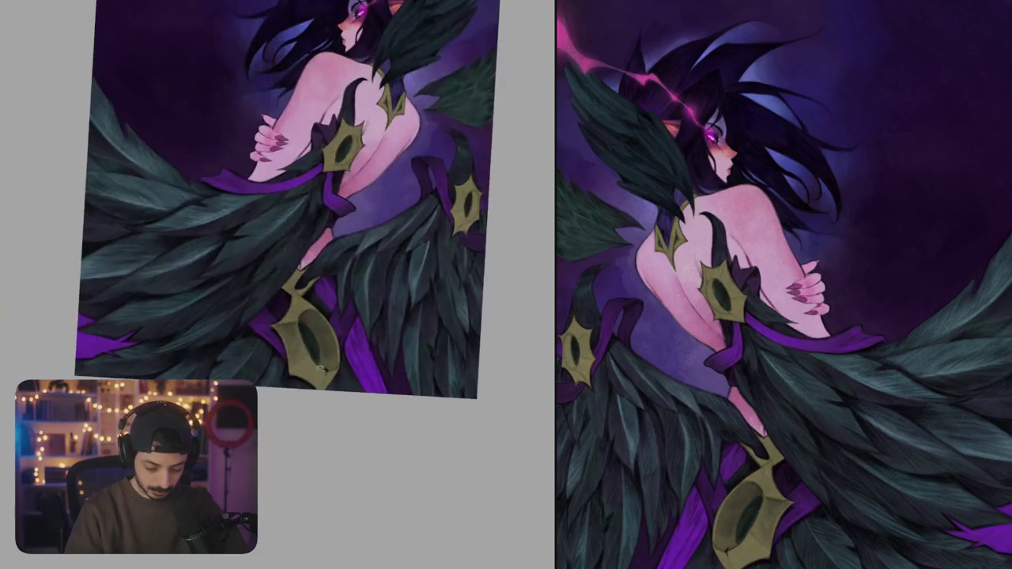
mouse_move(326, 393)
mouse_down()
mouse_move(344, 318)
mouse_move(332, 237)
mouse_up()
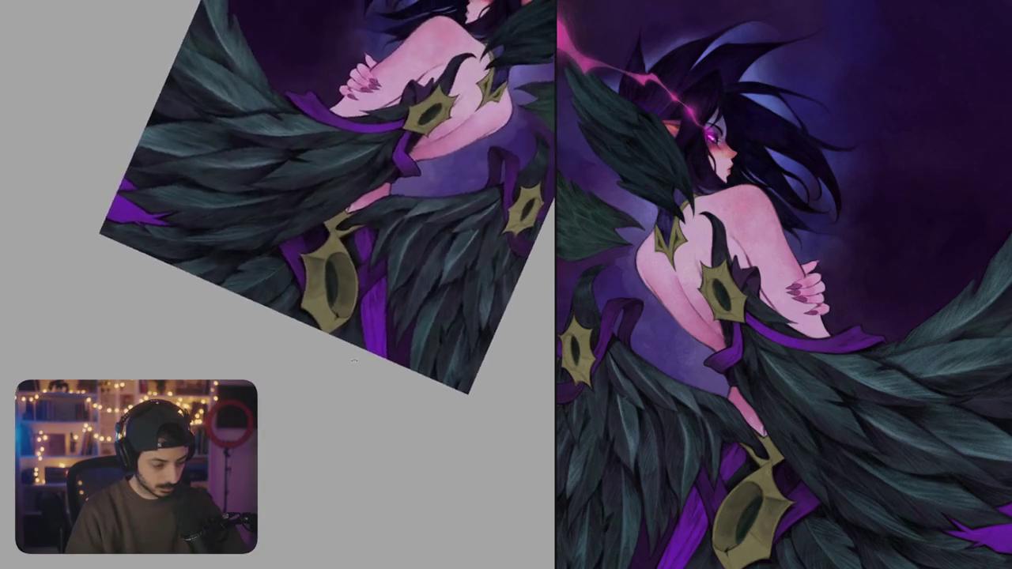
scroll(332, 237, up, 5)
mouse_move(304, 298)
mouse_down()
mouse_move(276, 323)
mouse_move(238, 237)
mouse_move(333, 215)
mouse_move(290, 248)
mouse_move(317, 261)
mouse_move(323, 285)
mouse_up()
mouse_move(362, 242)
mouse_down()
mouse_move(340, 267)
mouse_move(332, 233)
mouse_up()
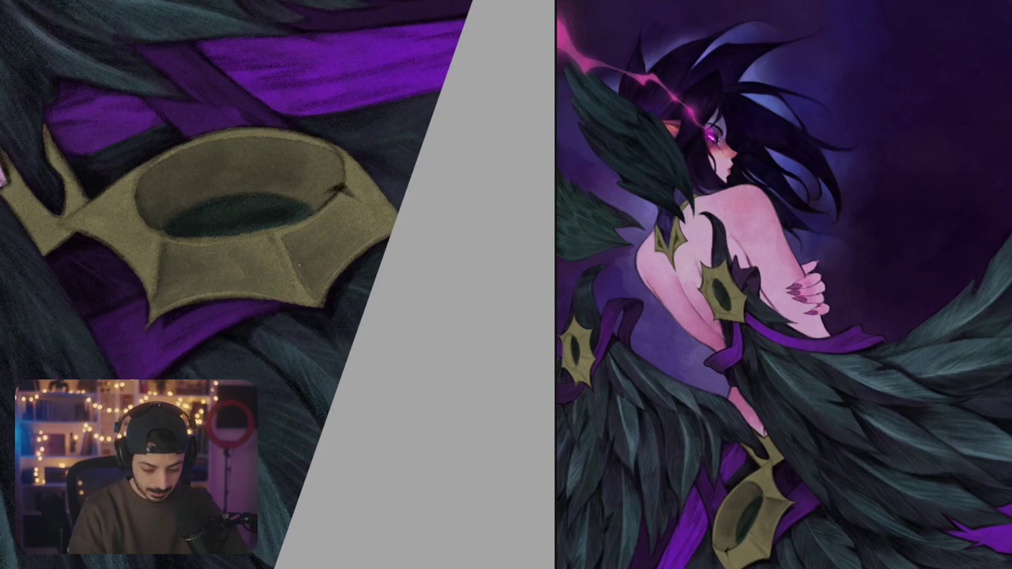
- Turn the canvas so the ring sits upright and add dark touches to the ornament
scroll(237, 285, down, 5)
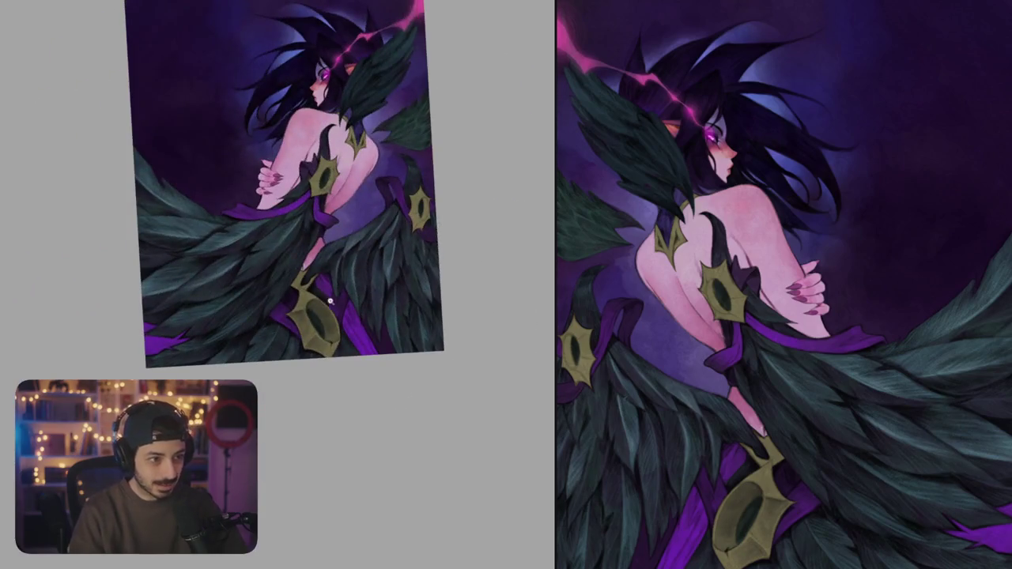
scroll(302, 338, up, 5)
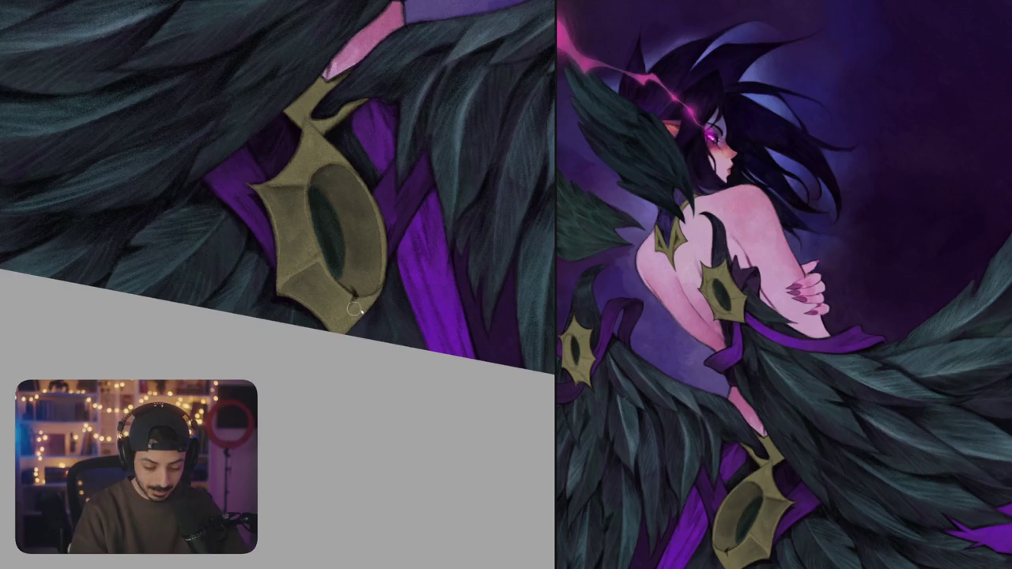
scroll(354, 308, up, 2)
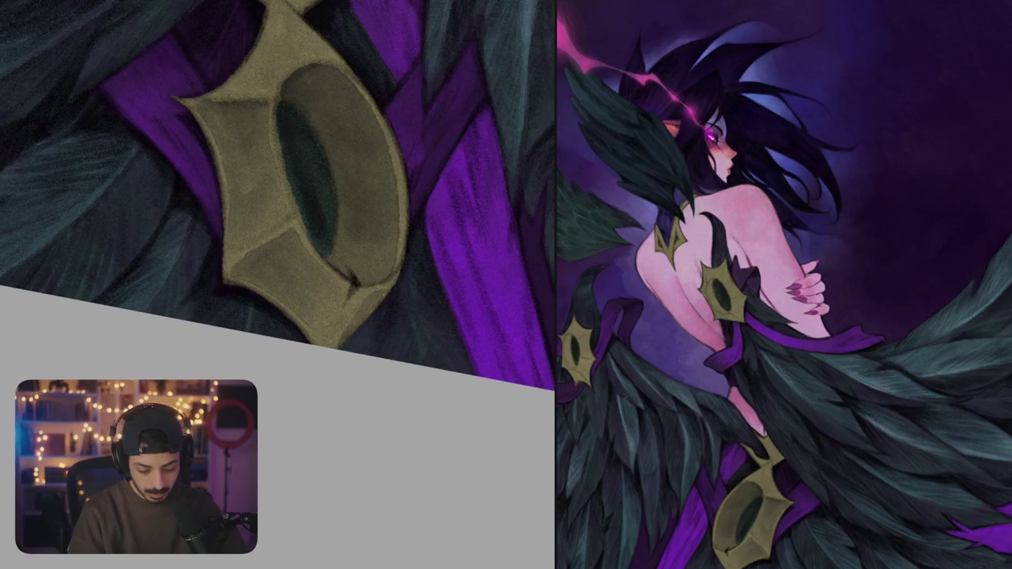
scroll(360, 316, down, 3)
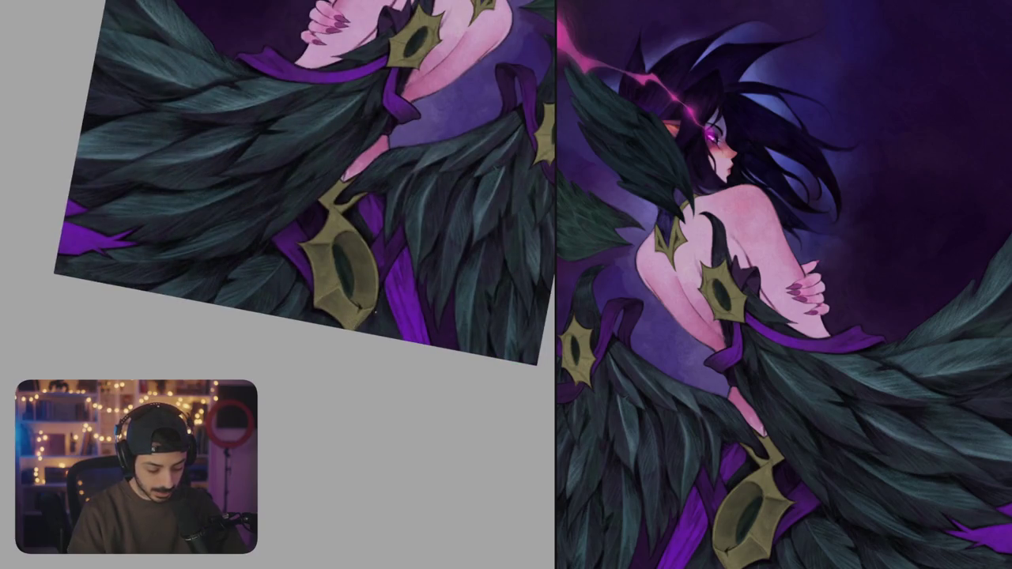
scroll(370, 318, up, 3)
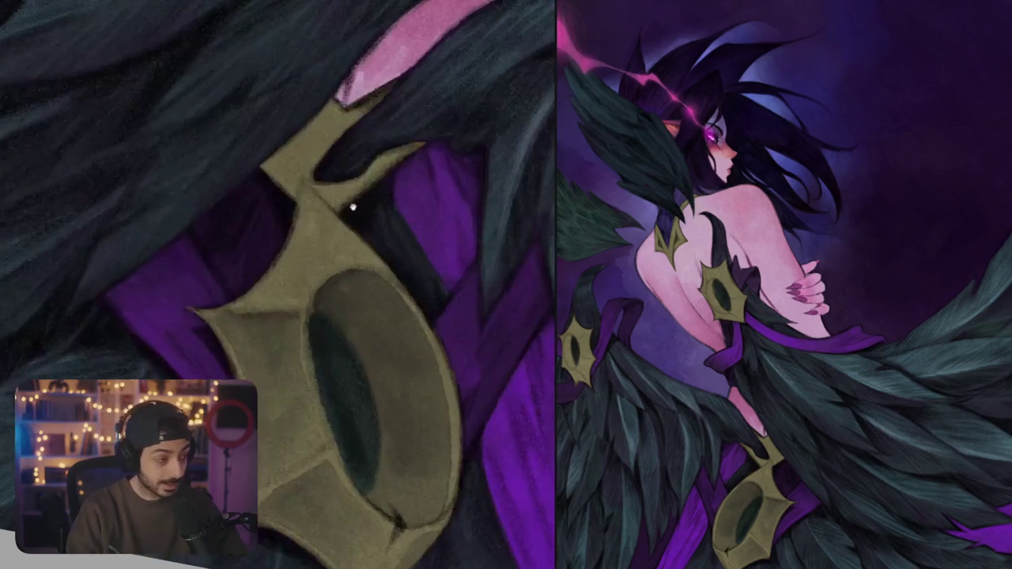
key(6)
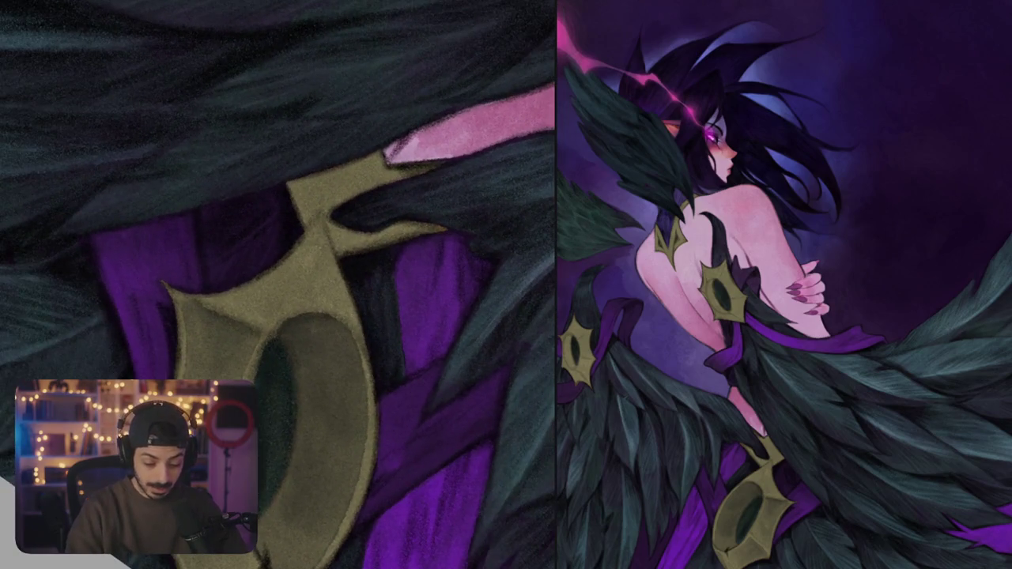
mouse_move(315, 242)
mouse_down()
mouse_move(320, 294)
mouse_move(308, 267)
mouse_move(276, 289)
mouse_move(321, 293)
mouse_move(308, 275)
mouse_up()
drag(306, 291, 318, 272)
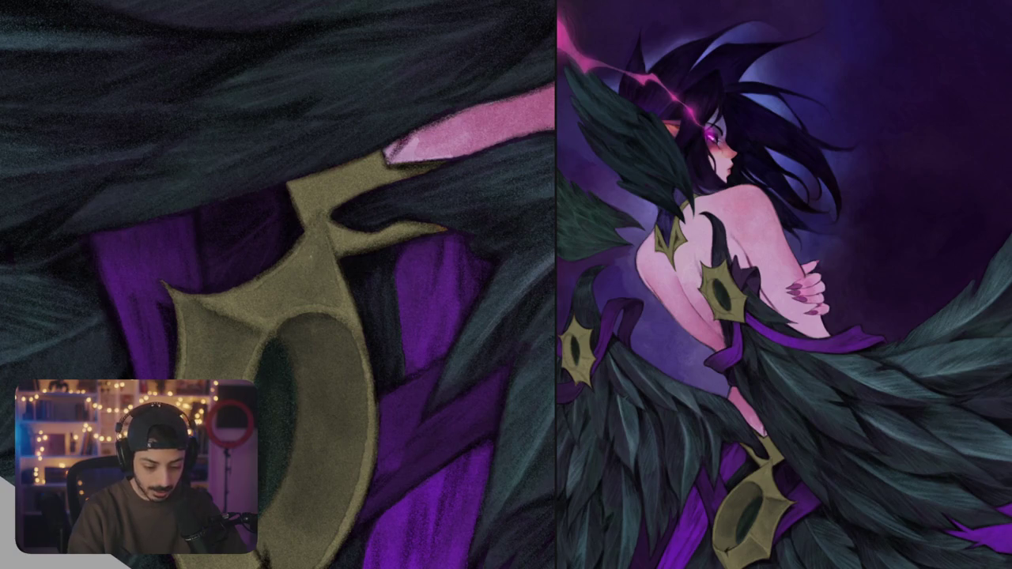
- Add a small dark mark on the ornament and zoom back in on it
scroll(336, 256, down, 2)
scroll(335, 256, down, 2)
scroll(276, 230, up, 5)
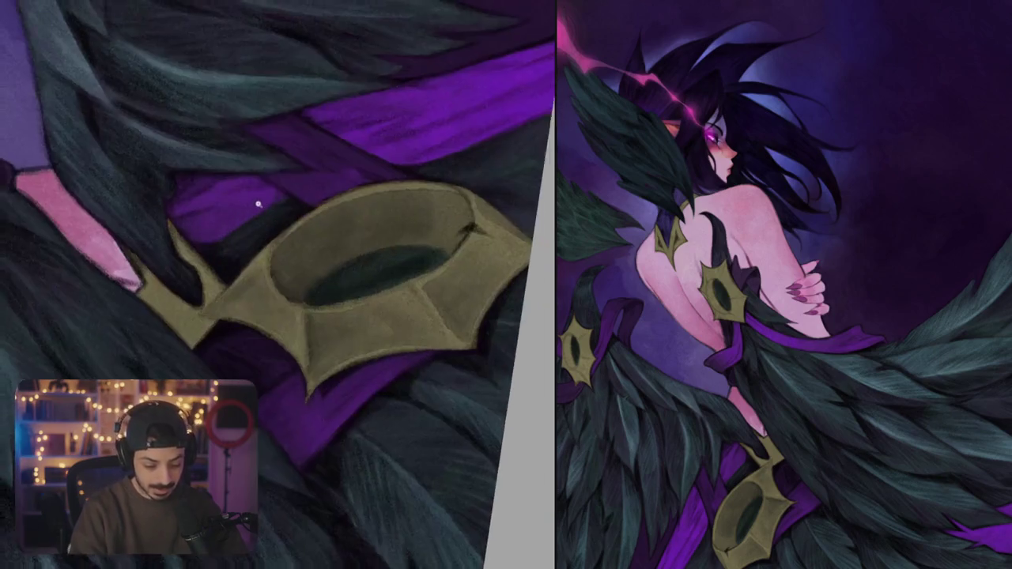
drag(220, 310, 231, 300)
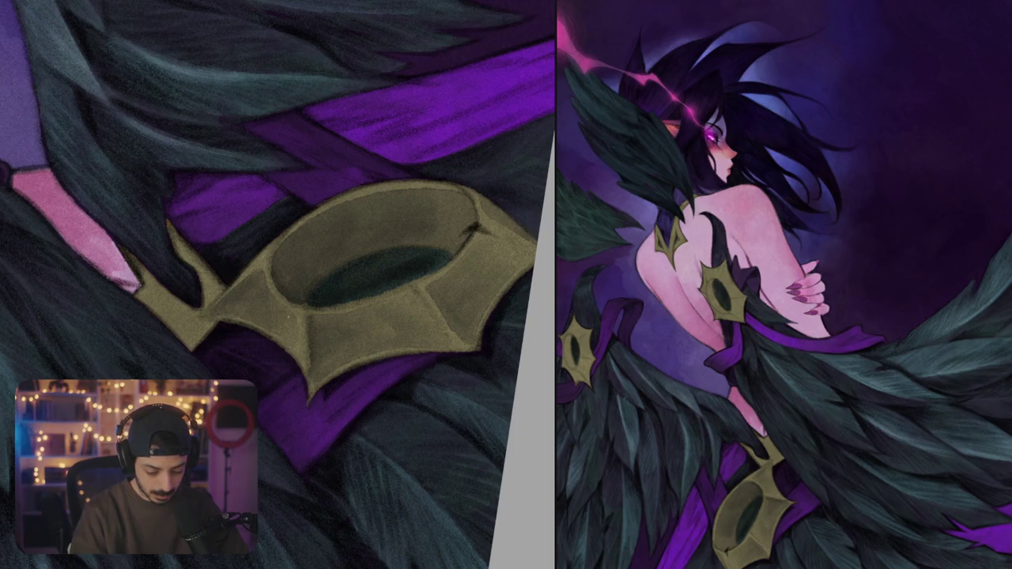
scroll(277, 284, down, 3)
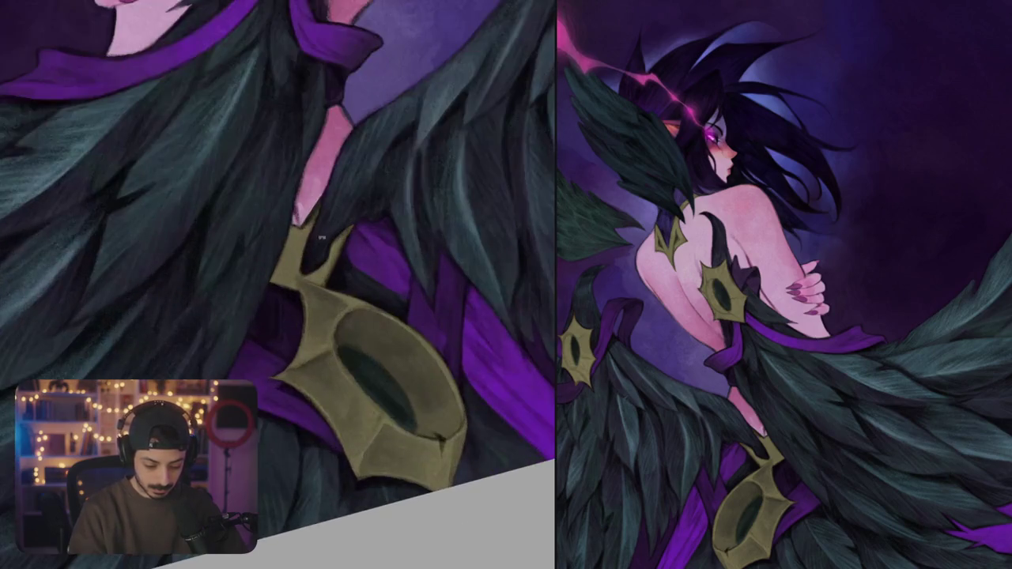
key(ctrl+plus)
mouse_move(298, 245)
mouse_down()
mouse_move(297, 270)
mouse_move(275, 277)
mouse_move(312, 283)
mouse_up()
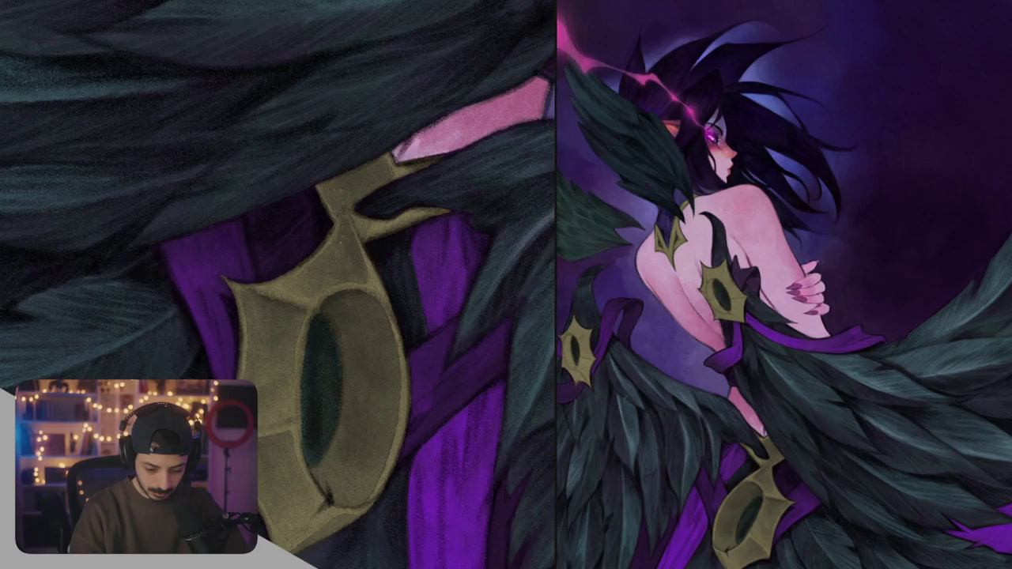
drag(324, 252, 337, 234)
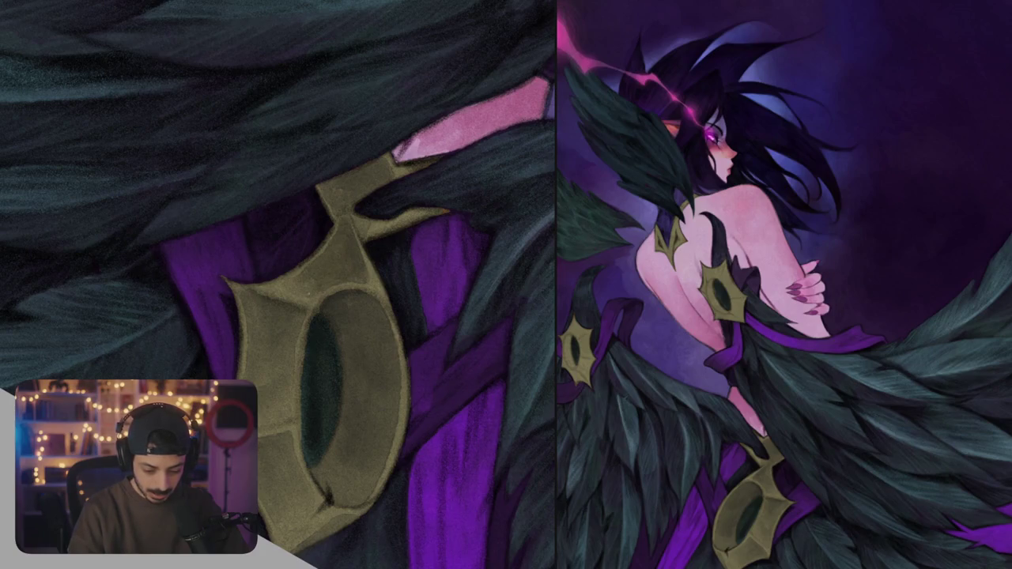
scroll(278, 285, down, 5)
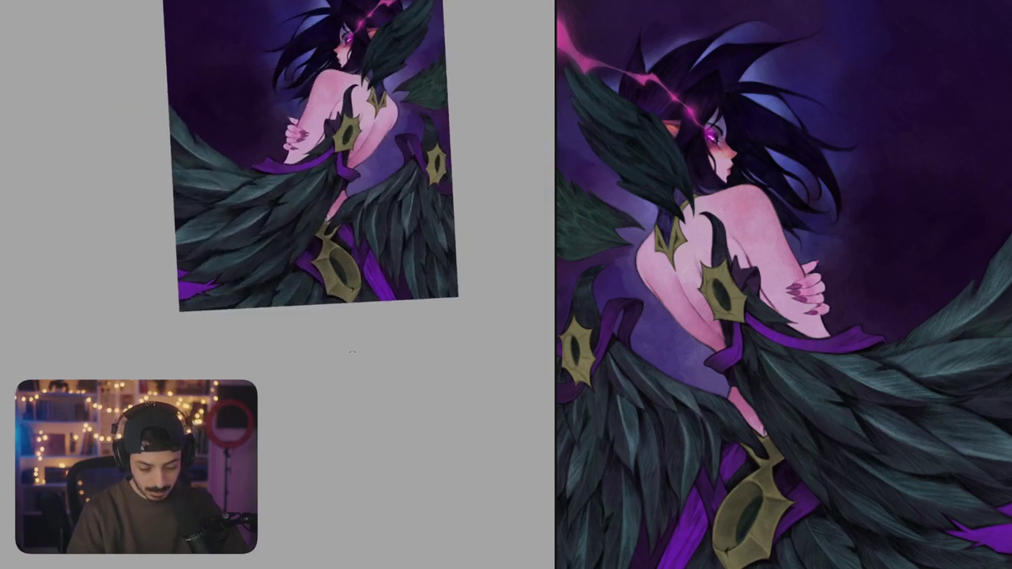
scroll(278, 284, up, 5)
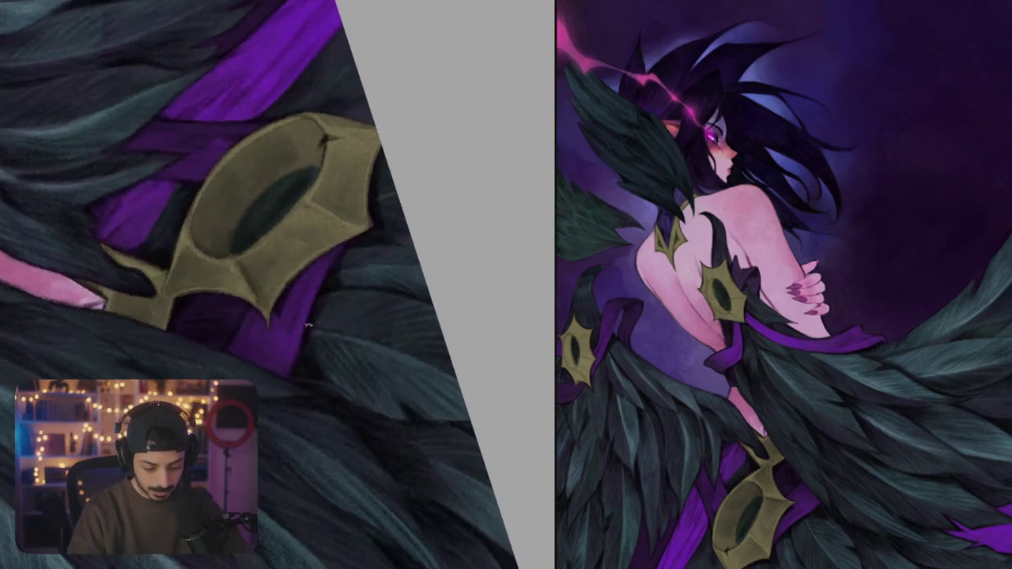
drag(278, 285, 333, 237)
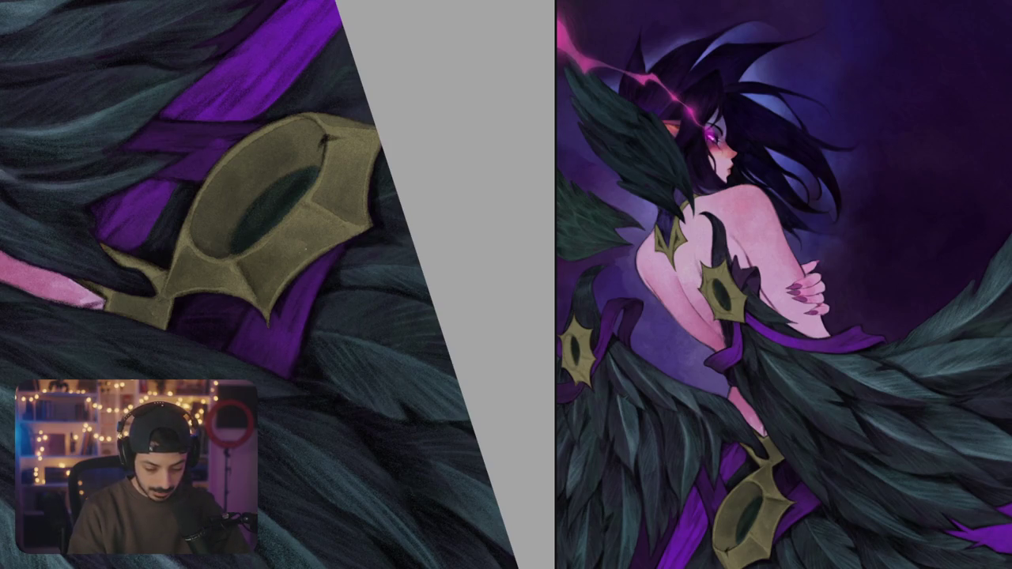
mouse_move(323, 139)
mouse_down()
mouse_move(376, 303)
mouse_move(423, 373)
mouse_up()
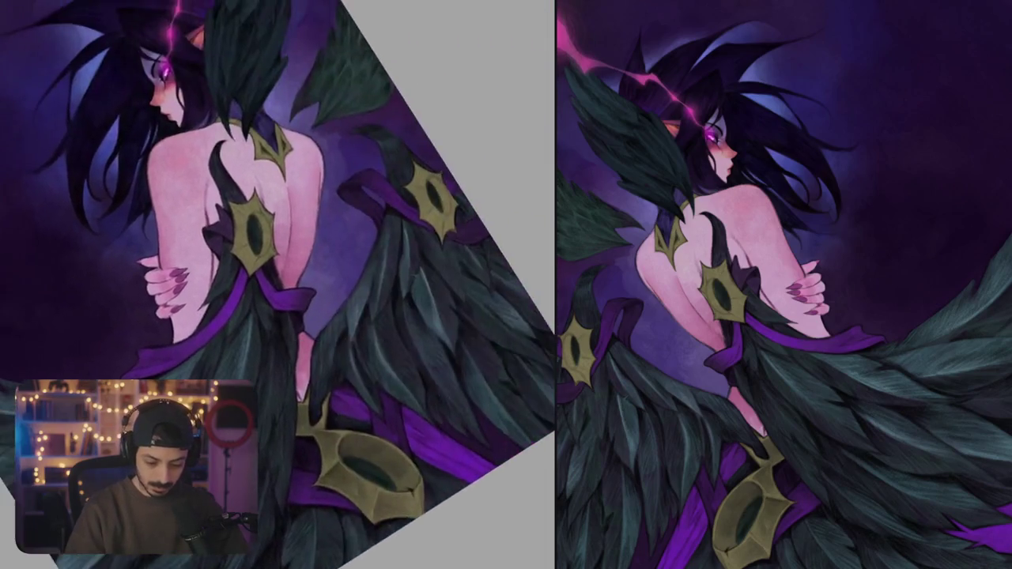
scroll(278, 285, up, 5)
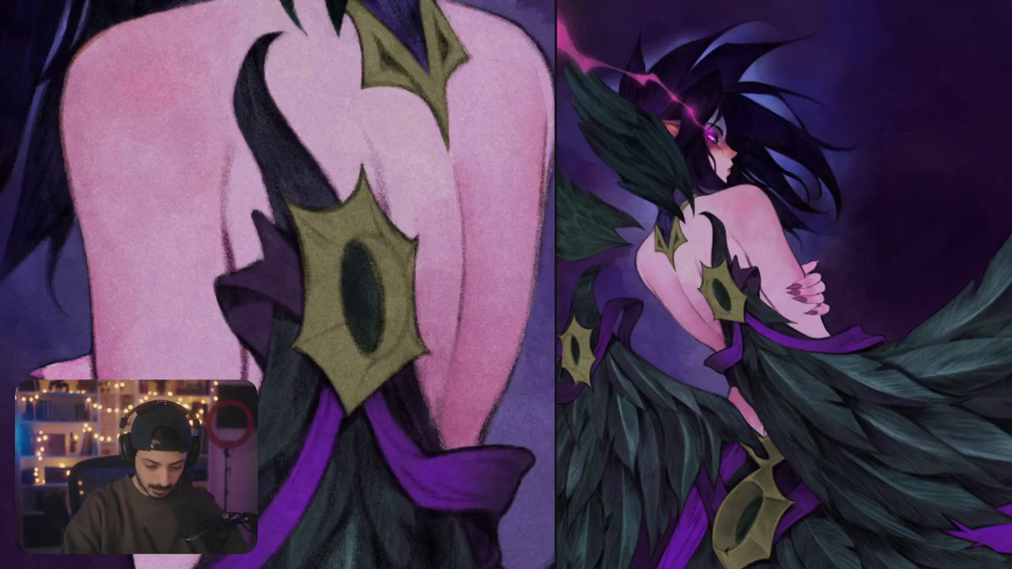
- Shade the back ornament's left, lower-left and right edges with a dark brush, then zoom out
mouse_move(306, 238)
mouse_down()
mouse_move(330, 272)
mouse_move(332, 304)
mouse_move(321, 314)
mouse_up()
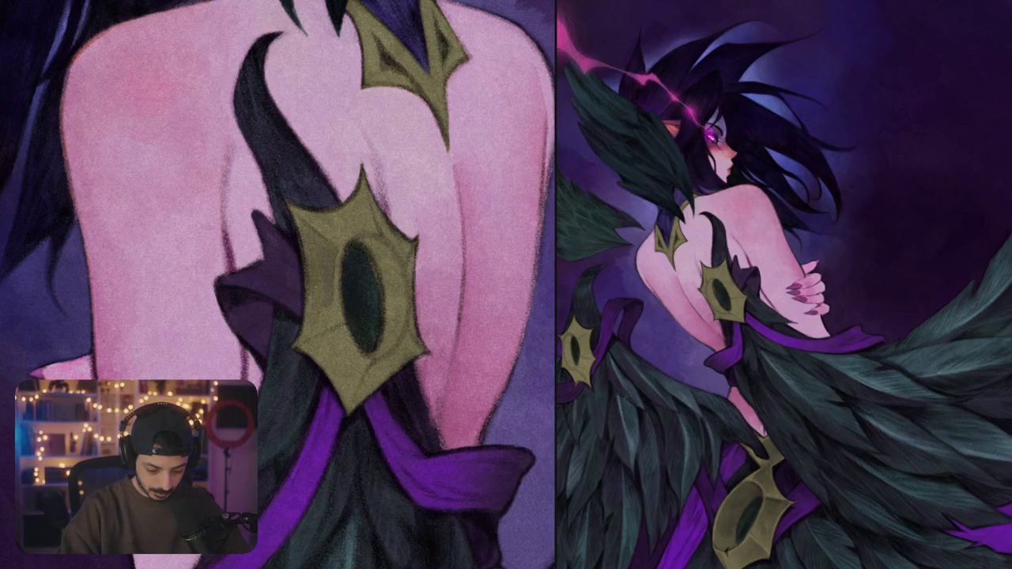
scroll(348, 285, up, 2)
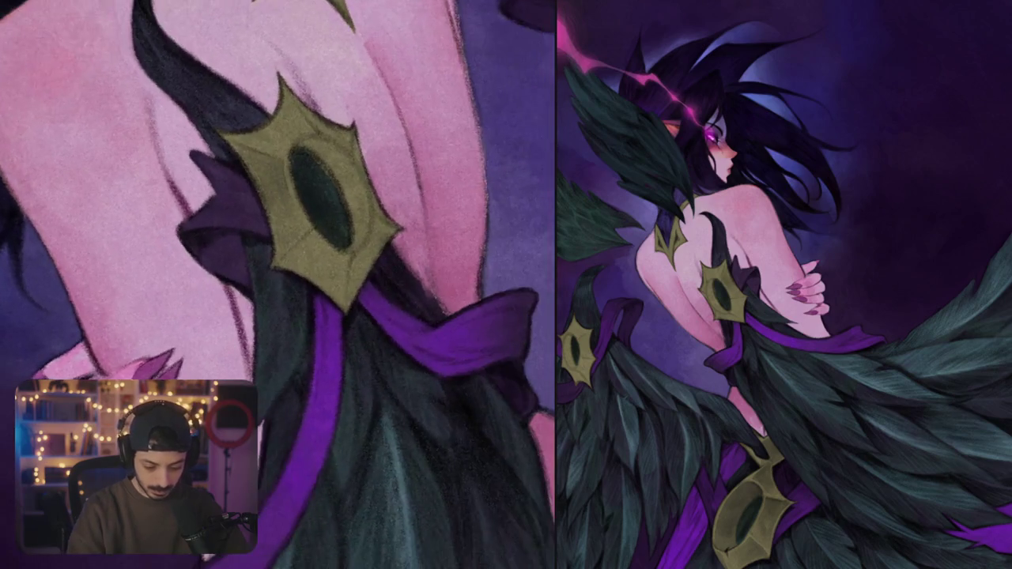
mouse_move(293, 269)
mouse_down()
mouse_move(327, 249)
mouse_move(321, 236)
mouse_move(364, 277)
mouse_up()
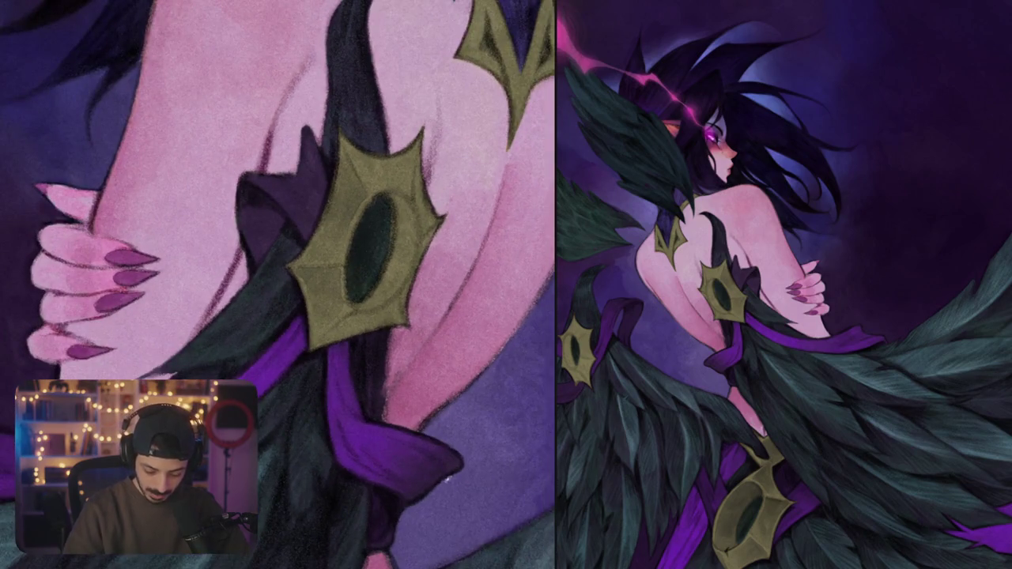
mouse_move(394, 193)
mouse_down()
mouse_move(416, 223)
mouse_move(395, 231)
mouse_move(394, 255)
mouse_move(409, 252)
mouse_move(405, 268)
mouse_move(372, 301)
mouse_up()
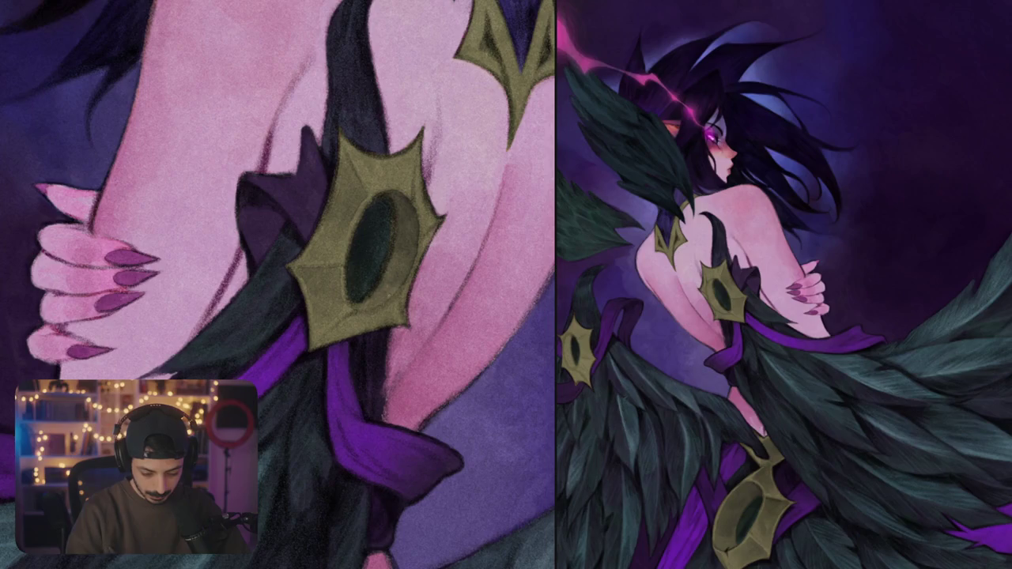
scroll(279, 284, down, 5)
drag(356, 158, 301, 87)
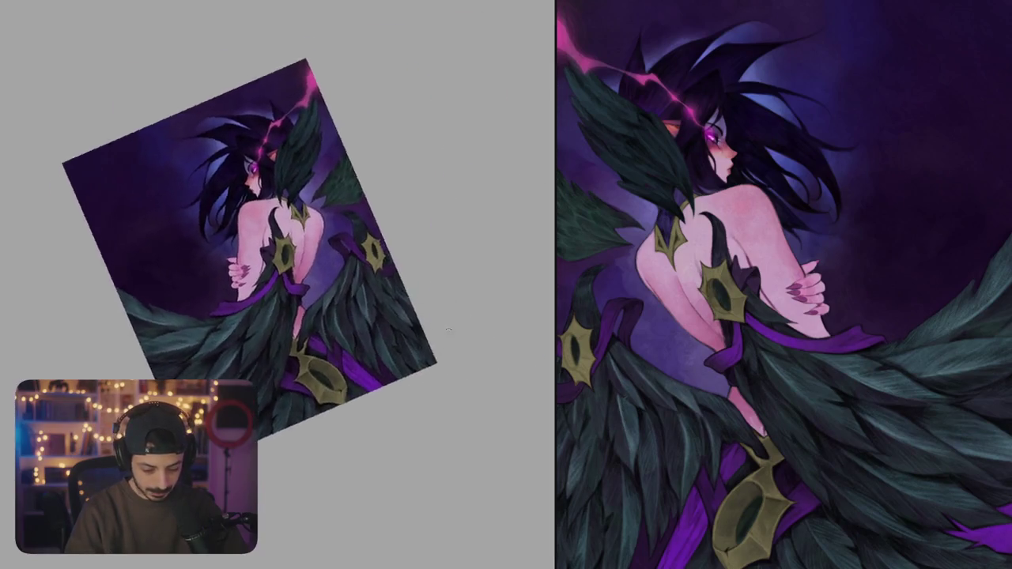
- Zoom into the wing ornament and deepen the shadow on the left of its eye
drag(455, 325, 379, 261)
scroll(305, 242, up, 5)
scroll(305, 241, up, 3)
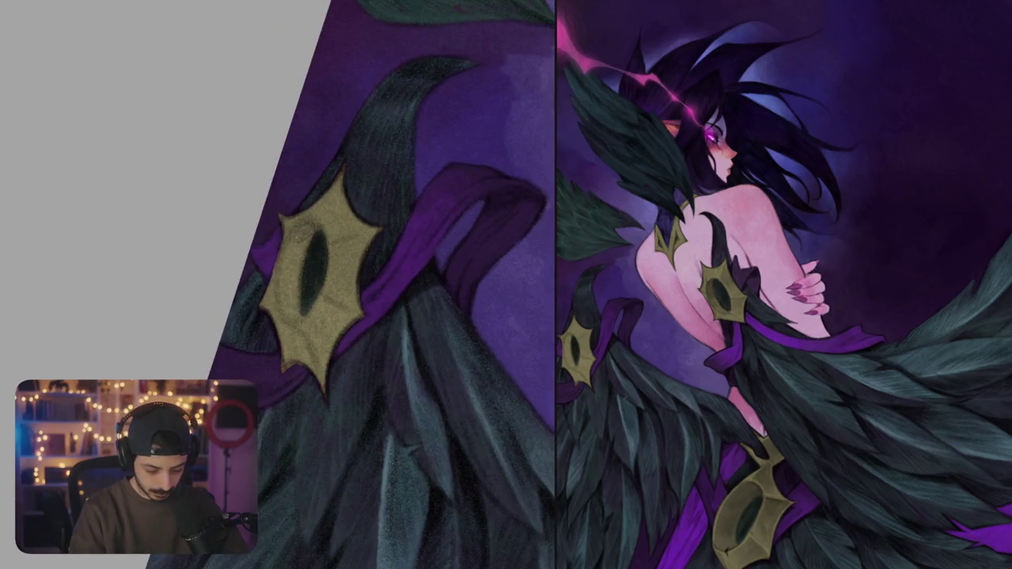
mouse_move(304, 231)
mouse_down()
mouse_move(292, 246)
mouse_move(291, 261)
mouse_move(305, 246)
mouse_move(293, 296)
mouse_up()
drag(288, 259, 284, 314)
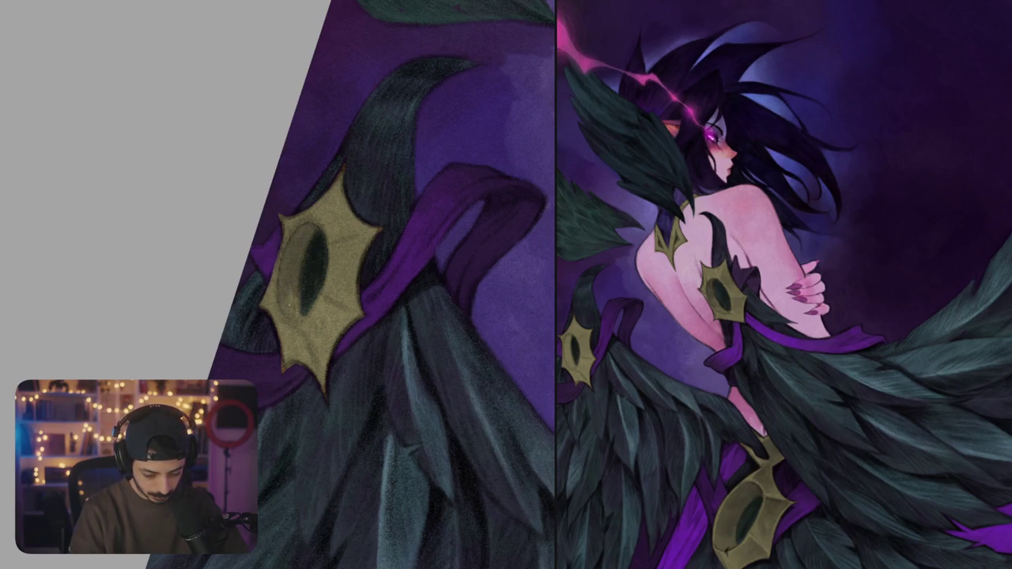
scroll(329, 288, down, 5)
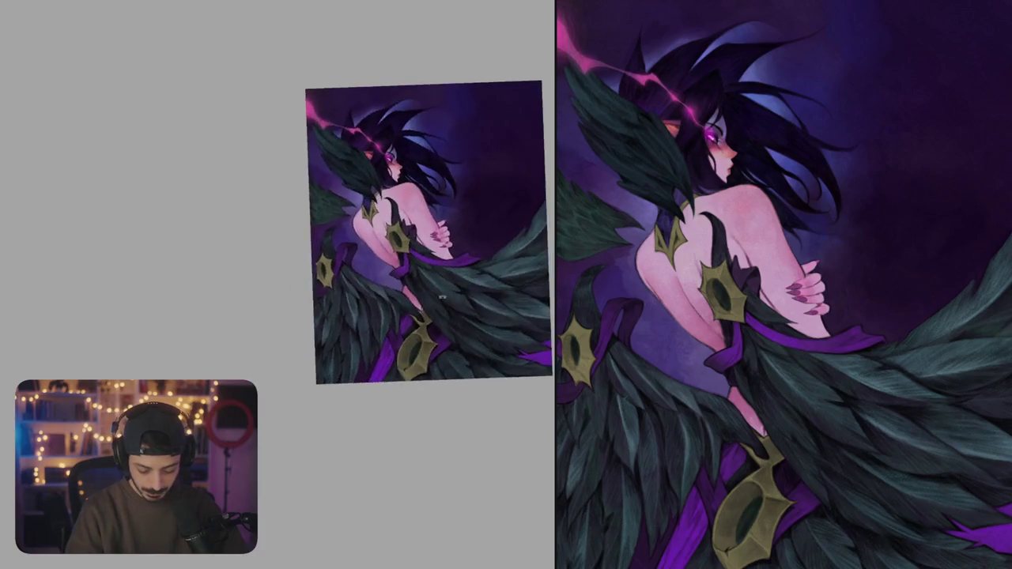
scroll(343, 276, up, 5)
scroll(343, 276, up, 2)
scroll(343, 275, up, 1)
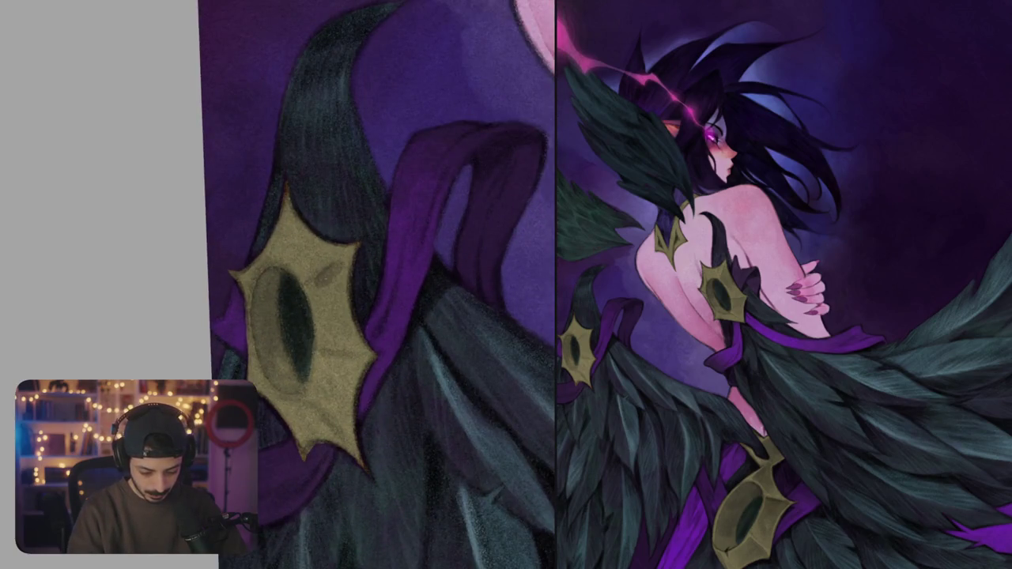
- Paint a dark stroke down the ornament and build a shaded lower-right shape
mouse_move(334, 272)
mouse_down()
mouse_move(348, 336)
mouse_move(318, 313)
mouse_move(343, 346)
mouse_up()
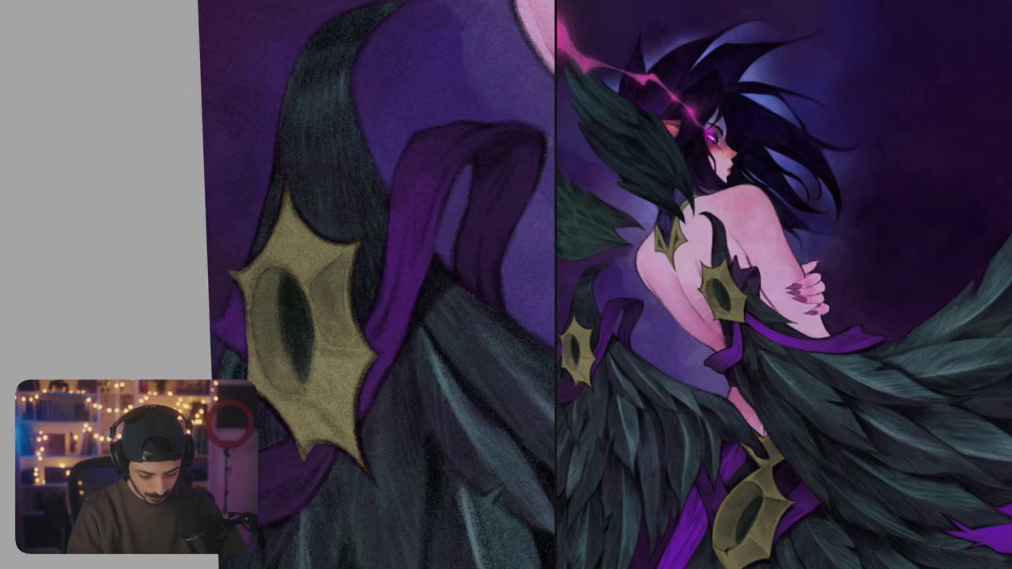
scroll(377, 284, down, 3)
scroll(377, 284, up, 5)
mouse_move(405, 313)
mouse_down()
mouse_move(351, 324)
mouse_move(352, 375)
mouse_up()
mouse_move(364, 337)
mouse_down()
mouse_move(367, 381)
mouse_move(376, 383)
mouse_up()
mouse_move(394, 326)
mouse_down()
mouse_move(398, 391)
mouse_move(364, 397)
mouse_move(381, 409)
mouse_up()
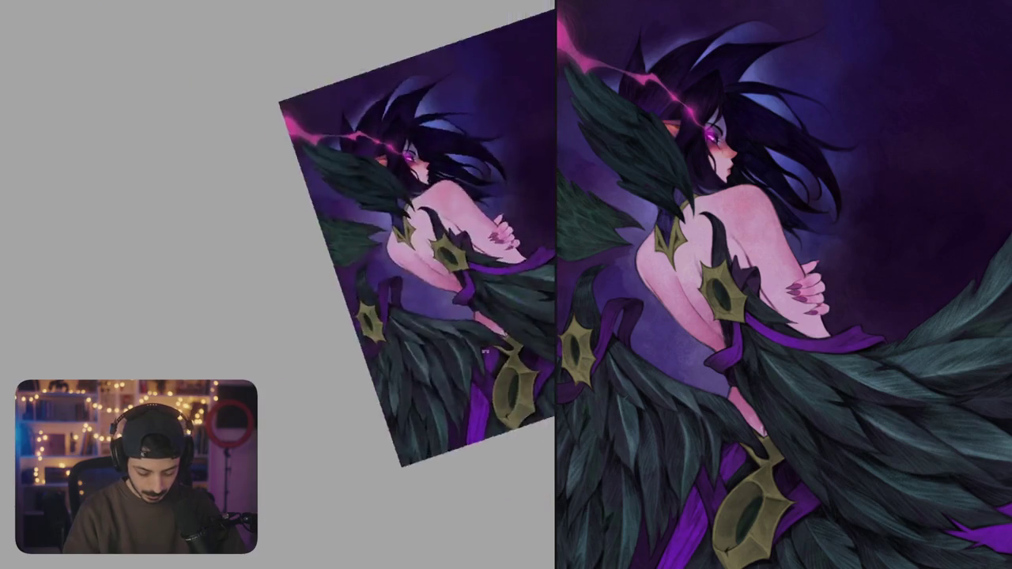
- Shade the ornament's lower centre and darken along its lower-left edge
mouse_move(329, 289)
mouse_down()
mouse_move(374, 323)
mouse_move(335, 335)
mouse_up()
drag(344, 333, 329, 340)
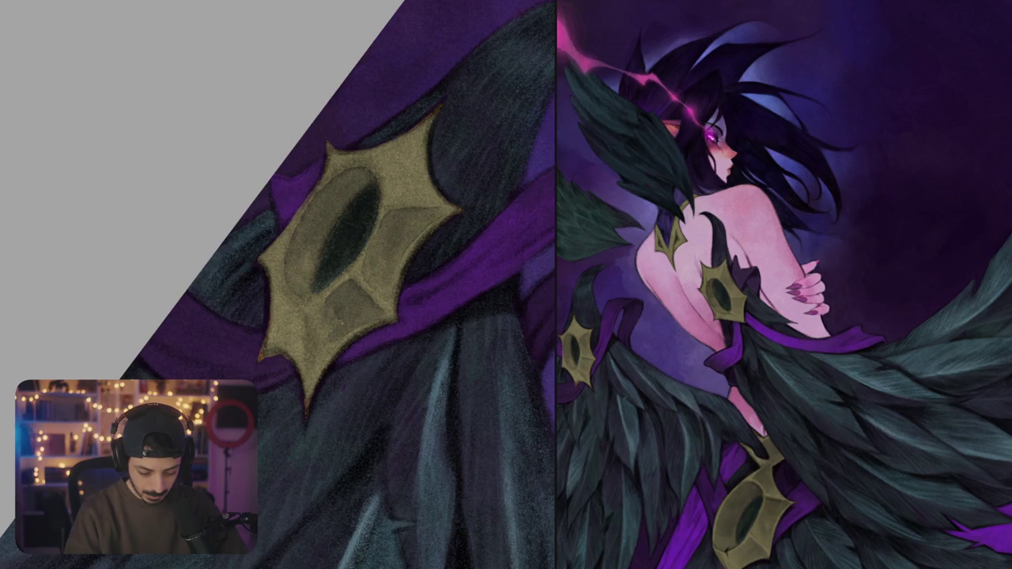
drag(320, 305, 308, 315)
mouse_move(326, 301)
mouse_down()
mouse_move(294, 313)
mouse_move(293, 304)
mouse_move(295, 356)
mouse_up()
drag(294, 313, 281, 355)
drag(280, 297, 265, 352)
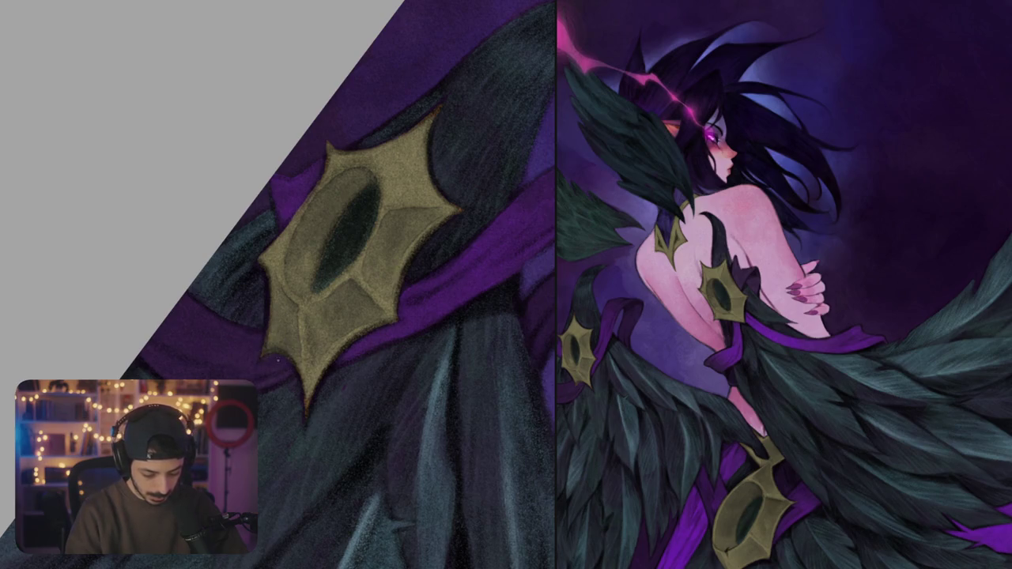
- Straighten the view and shade the top of the ornament's eye
scroll(283, 360, down, 3)
drag(283, 360, 331, 218)
scroll(331, 218, up, 3)
scroll(331, 218, up, 2)
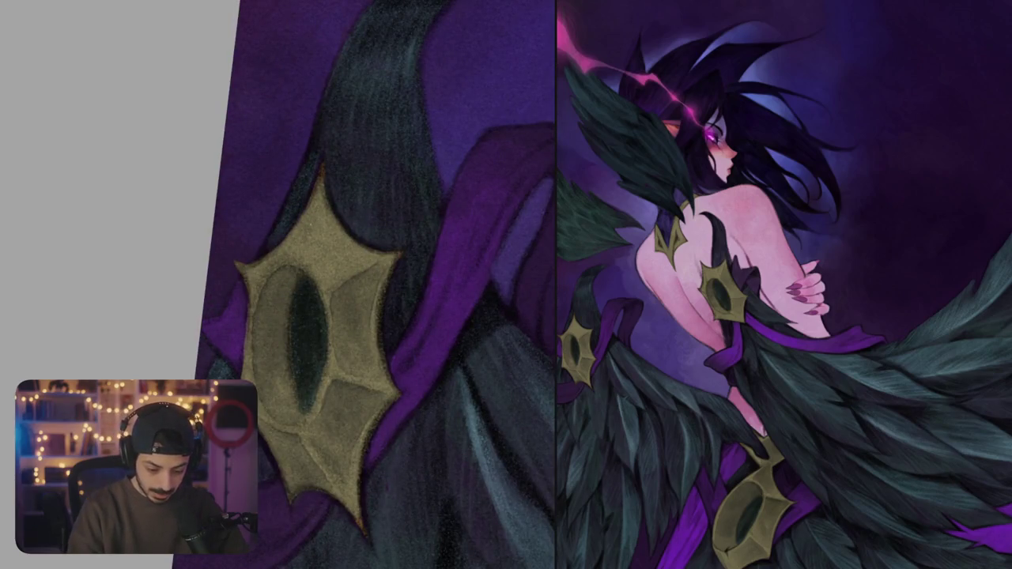
drag(298, 227, 319, 271)
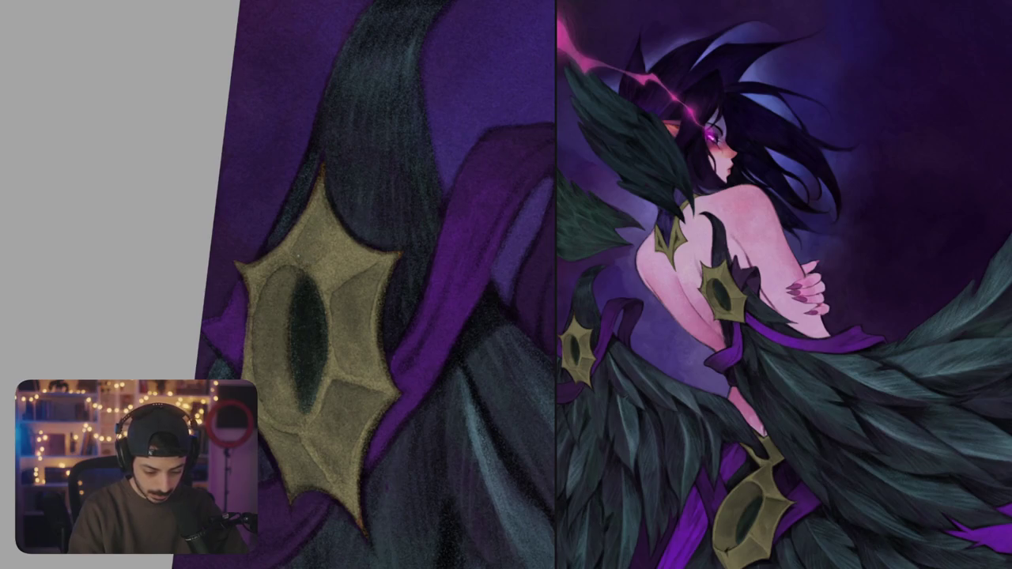
scroll(364, 285, down, 3)
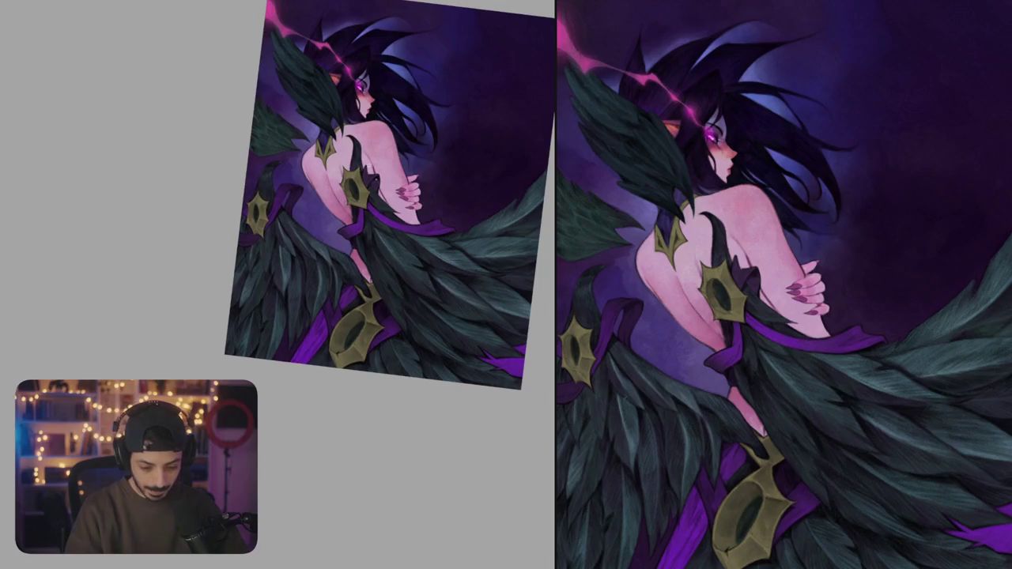
- Shade the strap and the back ornament's lower-left edge with soft dark strokes, then zoom out
scroll(294, 214, up, 4)
mouse_move(337, 173)
mouse_down()
mouse_move(340, 213)
mouse_move(352, 224)
mouse_up()
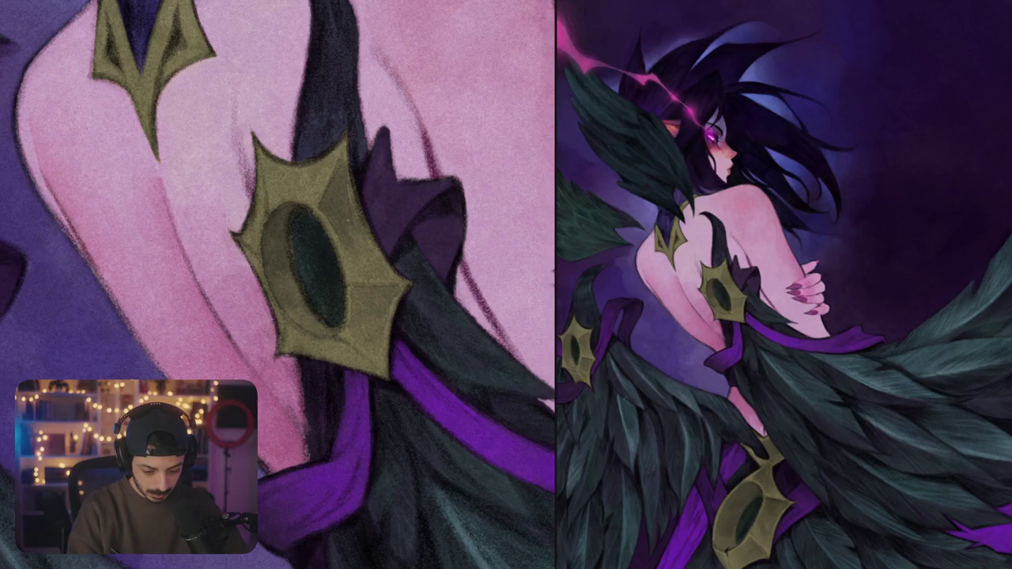
scroll(277, 285, down, 2)
mouse_move(322, 237)
mouse_down()
mouse_move(319, 290)
mouse_move(354, 272)
mouse_up()
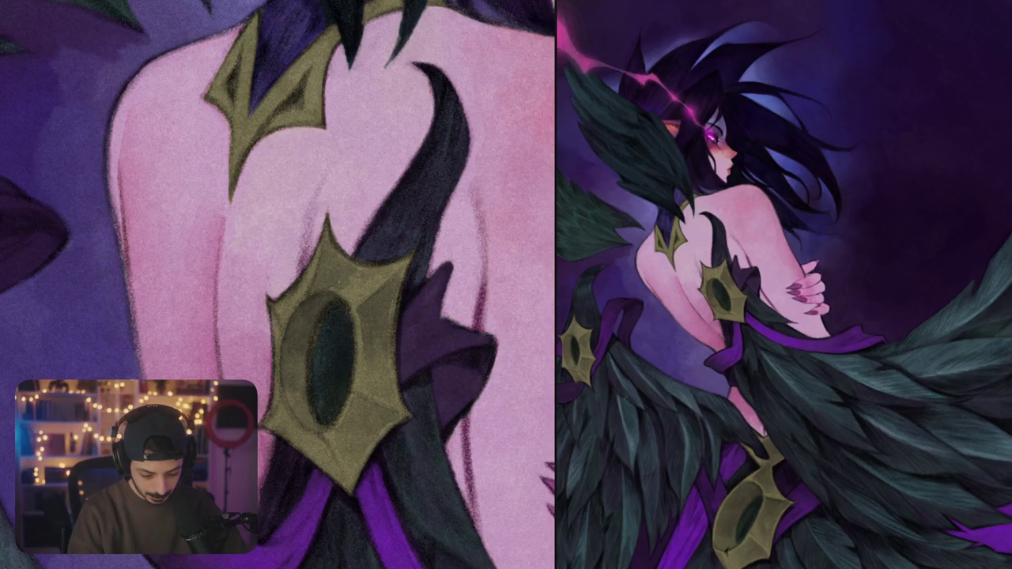
scroll(356, 293, up, 2)
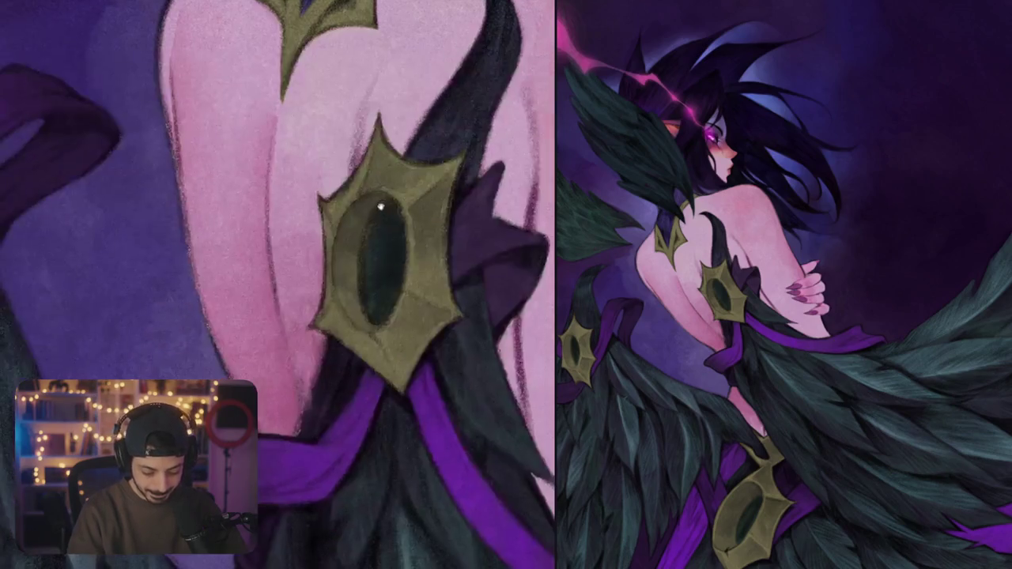
drag(356, 237, 395, 332)
mouse_move(300, 350)
mouse_down()
mouse_move(311, 386)
mouse_move(304, 415)
mouse_up()
drag(311, 399, 302, 424)
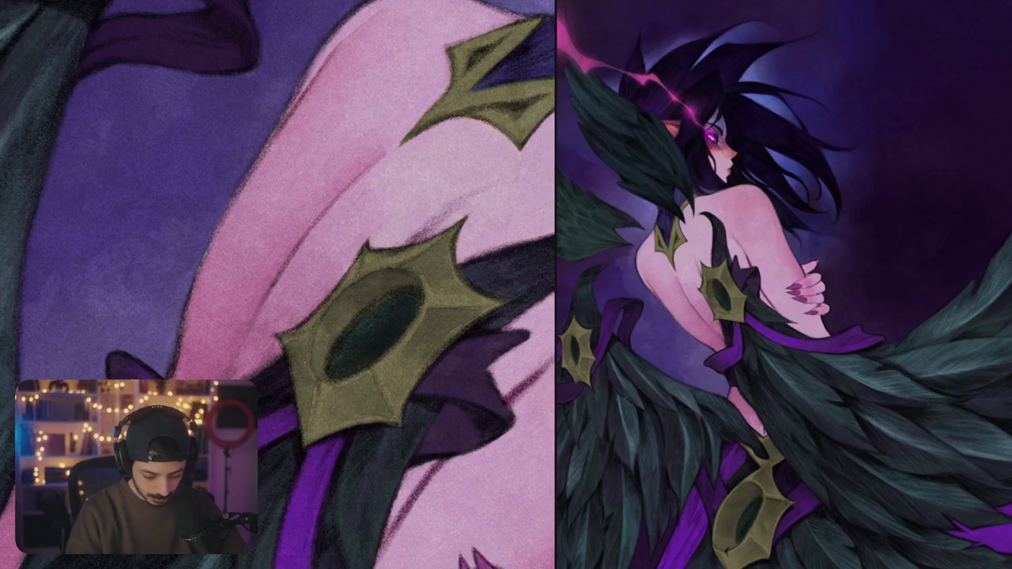
drag(330, 357, 397, 303)
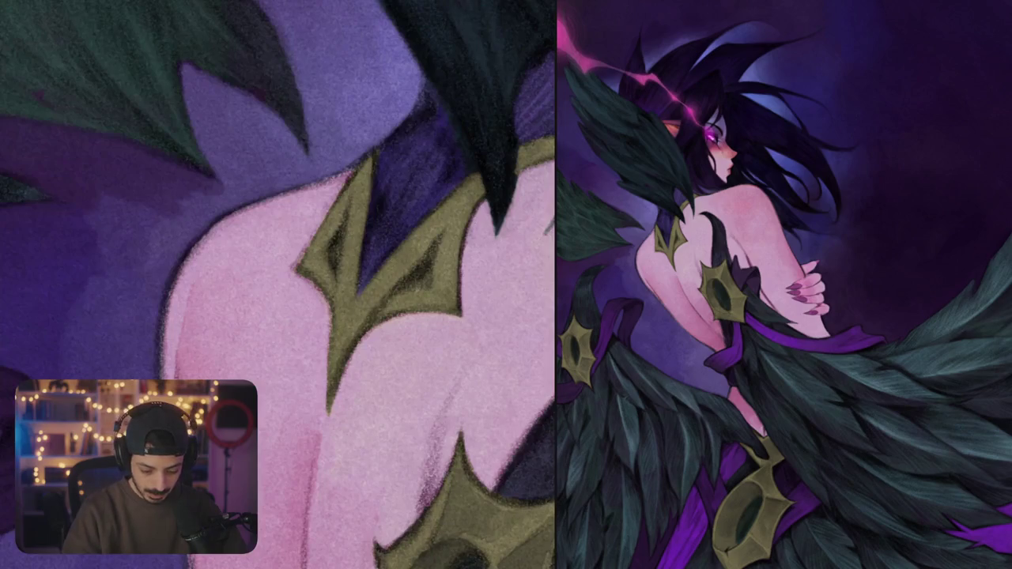
- Darken the ornament's lower-left edge and shade up along its inner edge
drag(350, 336, 337, 368)
drag(333, 382, 324, 403)
drag(358, 323, 337, 359)
drag(369, 302, 351, 329)
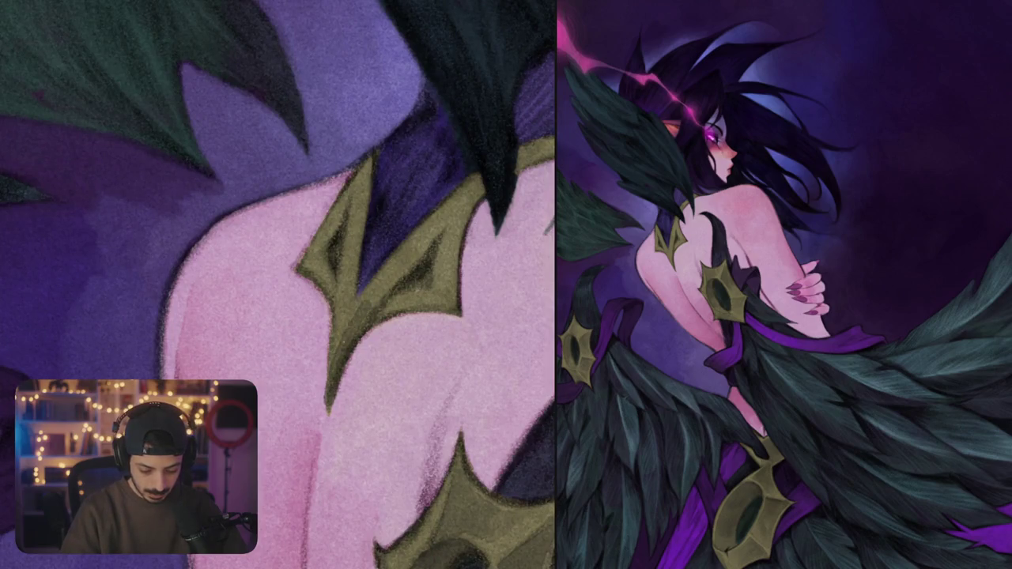
drag(394, 273, 364, 323)
drag(408, 256, 354, 315)
mouse_move(431, 237)
mouse_down()
mouse_move(381, 304)
mouse_move(416, 243)
mouse_move(403, 252)
mouse_up()
drag(465, 197, 446, 219)
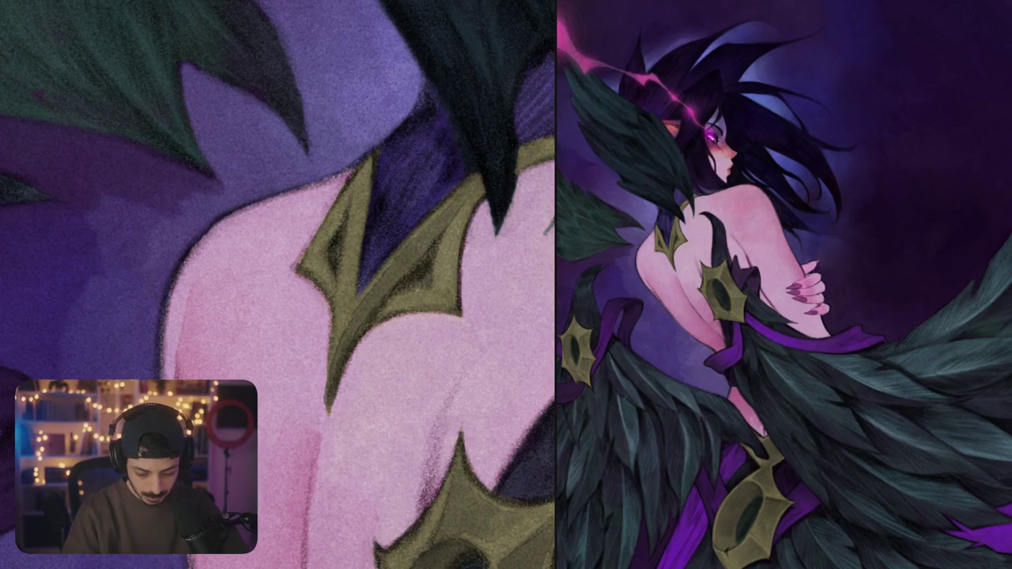
- Darken and extend the shading along the ornament's lower inner edge
drag(425, 299, 387, 313)
drag(432, 296, 381, 314)
drag(445, 299, 427, 314)
mouse_move(455, 300)
mouse_down()
mouse_move(440, 315)
mouse_move(397, 300)
mouse_move(386, 311)
mouse_move(431, 310)
mouse_move(373, 324)
mouse_up()
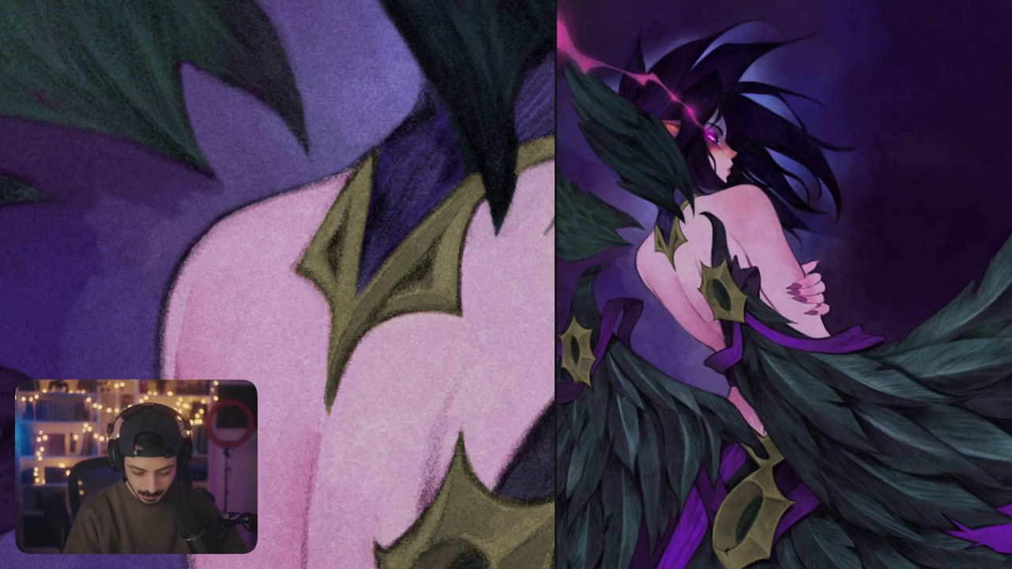
- Rework shading on the ornament's left inner edge and touch in the hair edge
drag(343, 279, 368, 320)
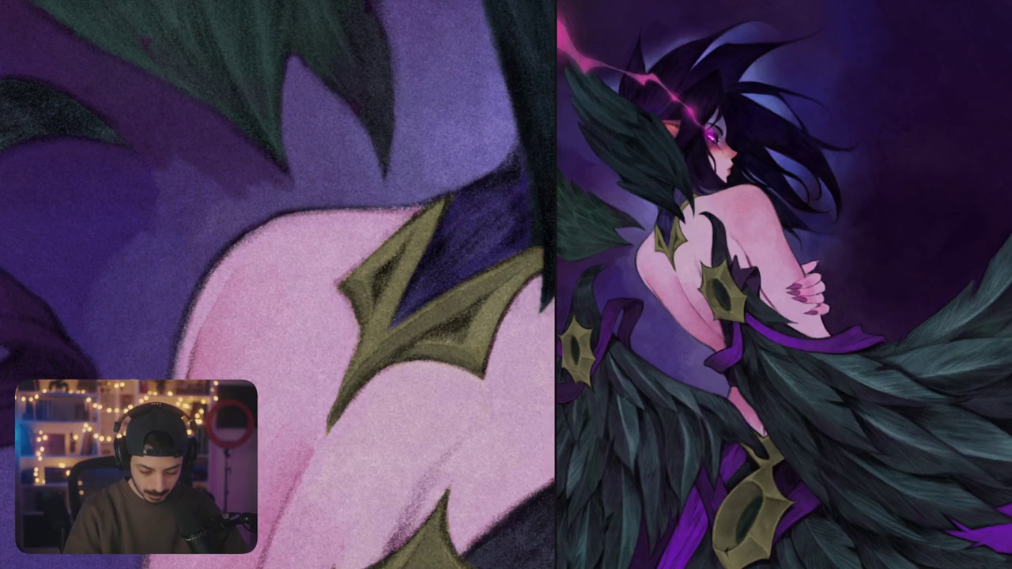
drag(439, 208, 377, 336)
drag(387, 288, 356, 361)
mouse_move(403, 261)
mouse_down()
mouse_move(365, 353)
mouse_move(386, 308)
mouse_up()
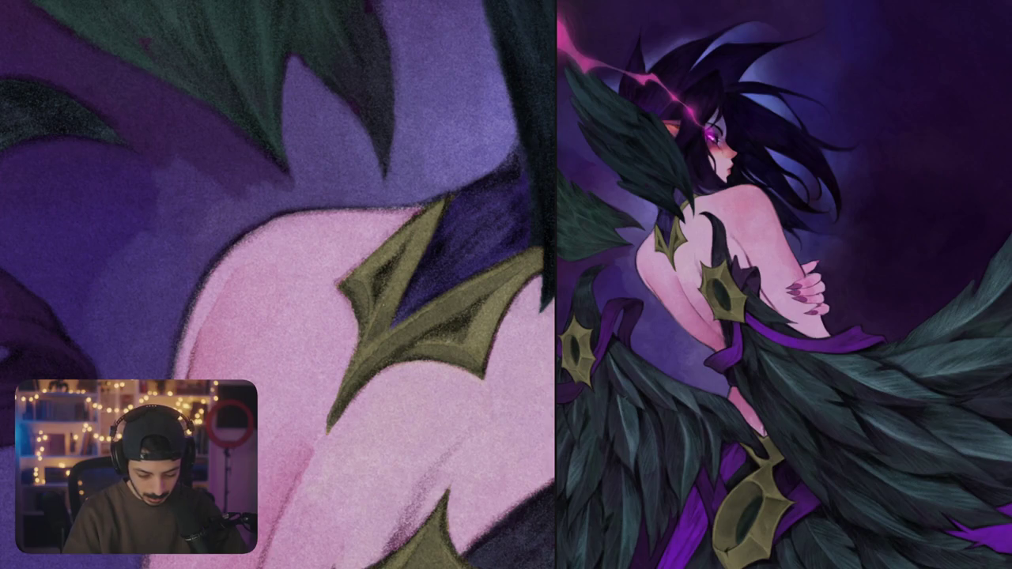
scroll(276, 285, down, 5)
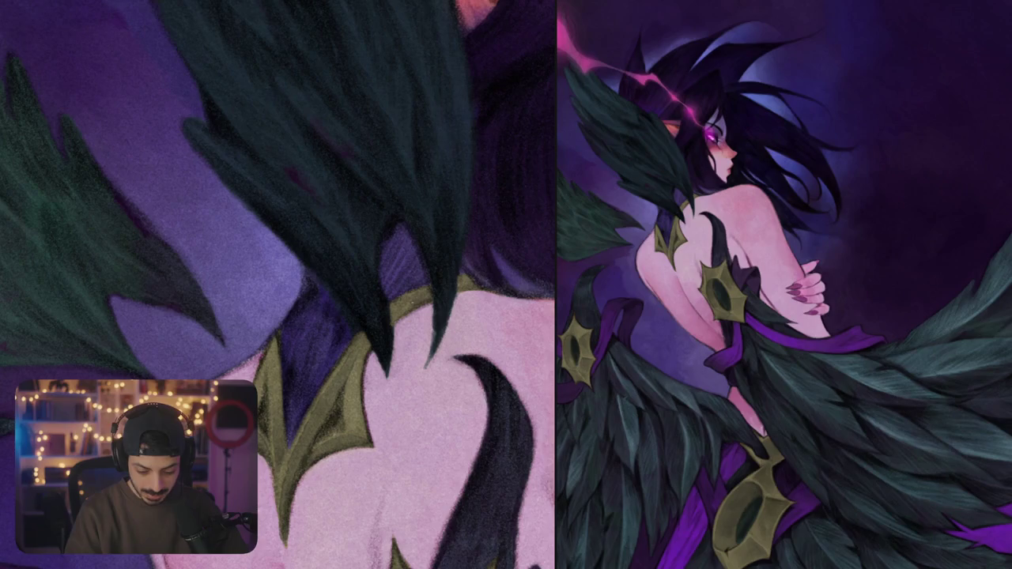
mouse_move(459, 289)
mouse_down()
mouse_move(473, 280)
mouse_move(401, 289)
mouse_up()
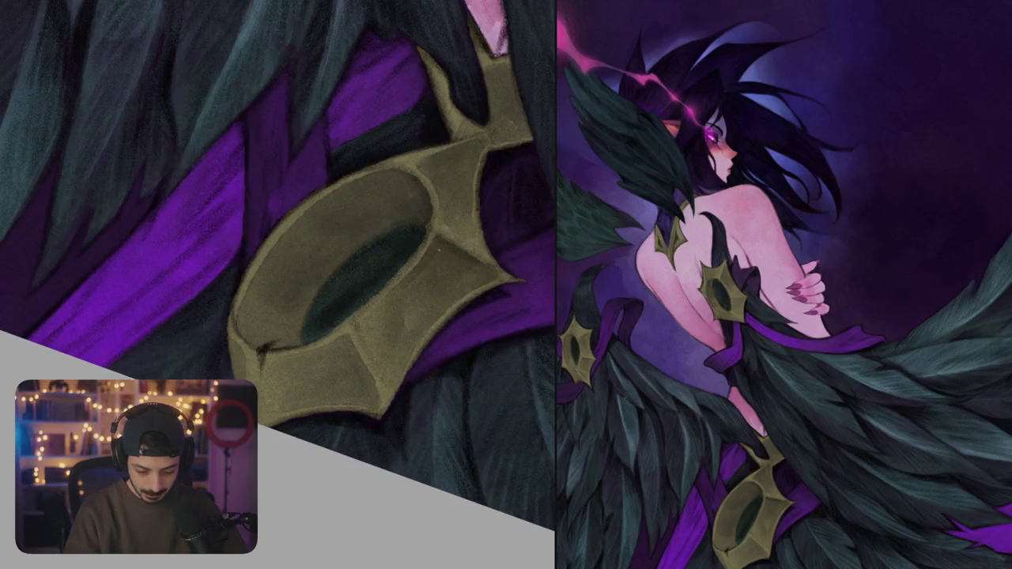
- Paint darker shading inside the hip ornament's lower part and below its dark oval
mouse_move(421, 275)
mouse_down()
mouse_move(437, 261)
mouse_move(388, 310)
mouse_move(441, 301)
mouse_up()
drag(362, 315, 400, 370)
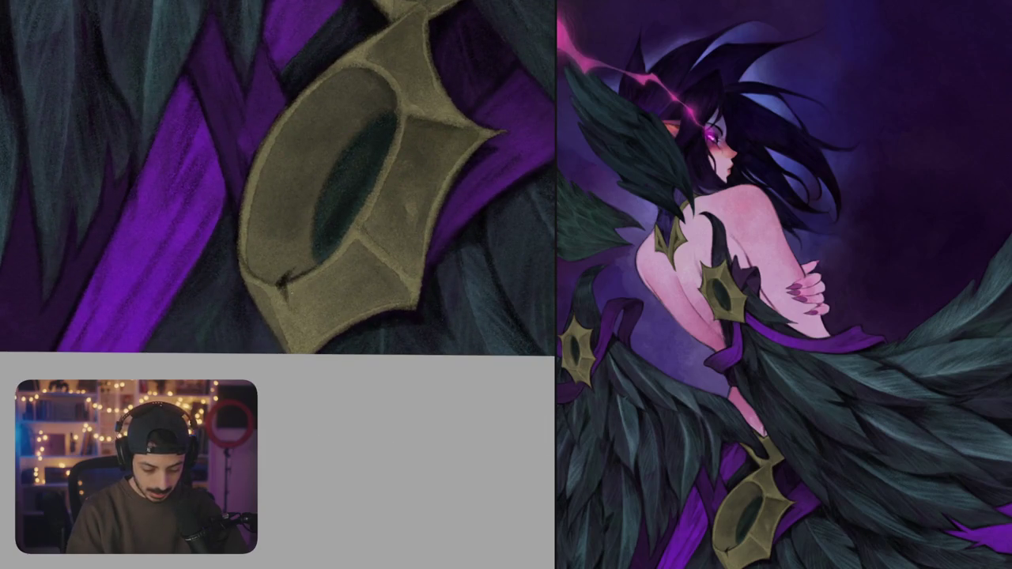
mouse_move(292, 287)
mouse_down()
mouse_move(298, 316)
mouse_move(289, 317)
mouse_move(327, 336)
mouse_move(319, 350)
mouse_move(345, 345)
mouse_up()
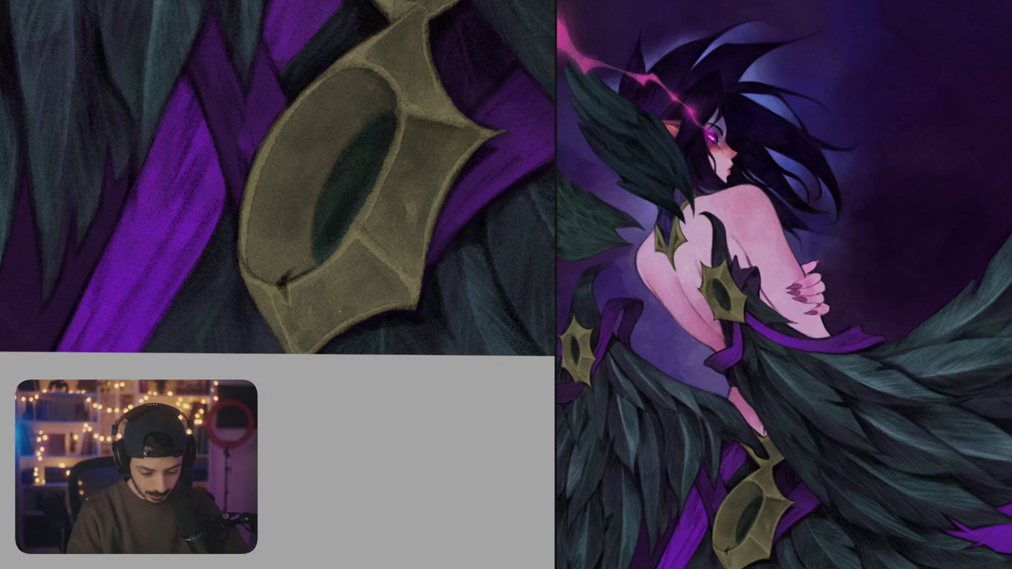
drag(321, 273, 299, 293)
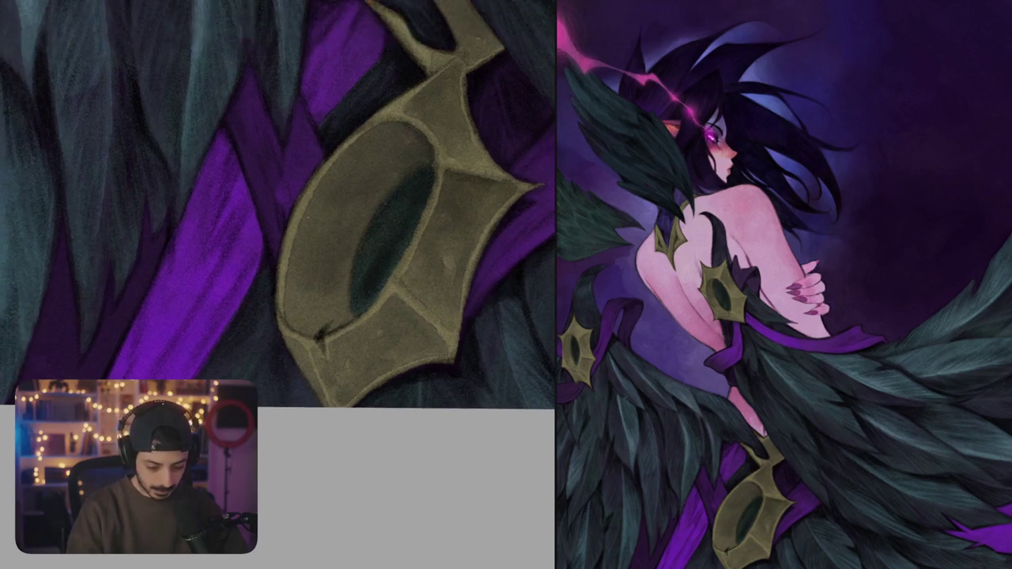
mouse_move(332, 209)
mouse_down()
mouse_move(293, 309)
mouse_move(301, 327)
mouse_move(321, 334)
mouse_up()
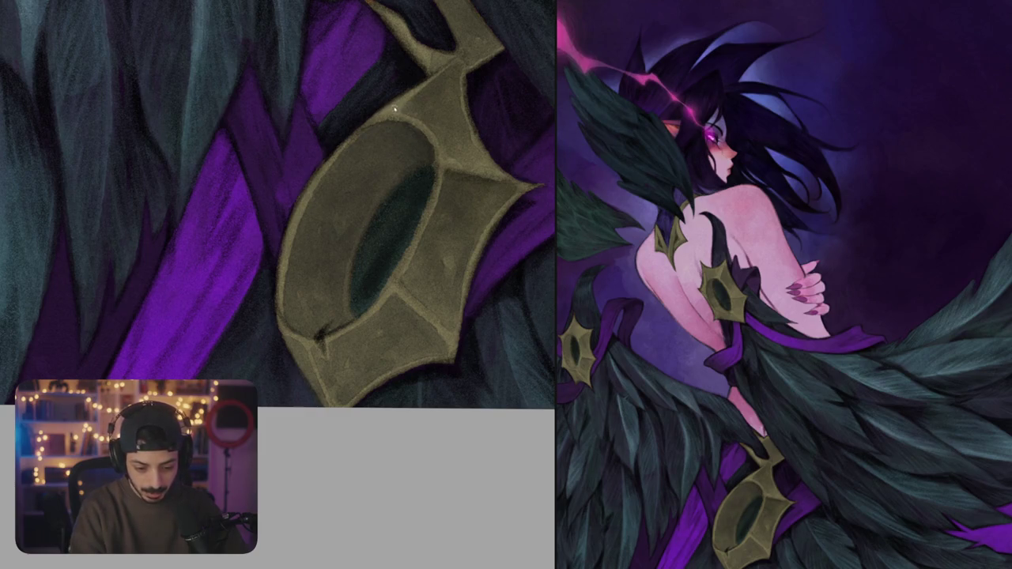
- Tilt the view to check the artwork, darken the ornament's edge and enlarge the brush
scroll(440, 267, down, 5)
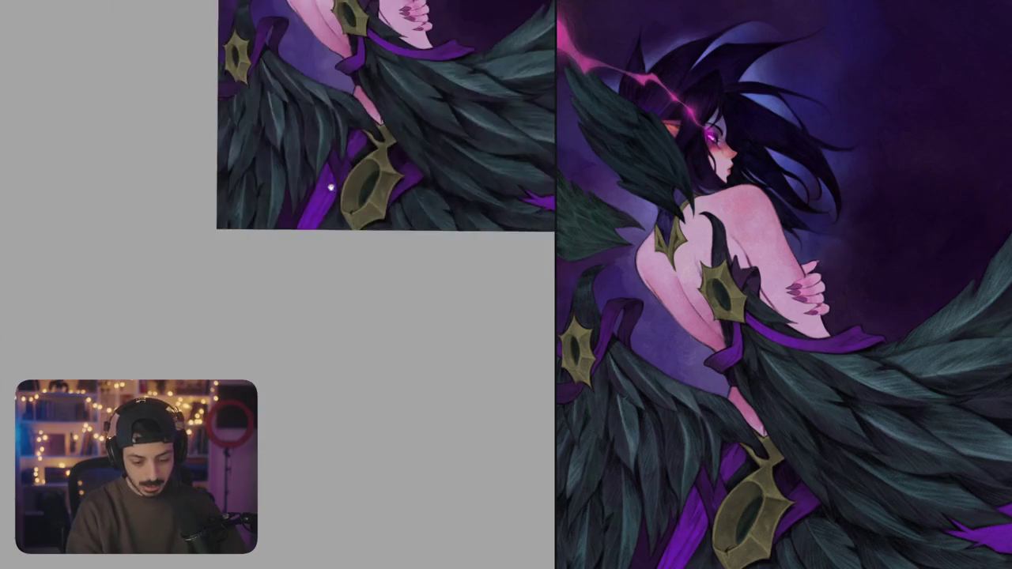
drag(464, 283, 411, 317)
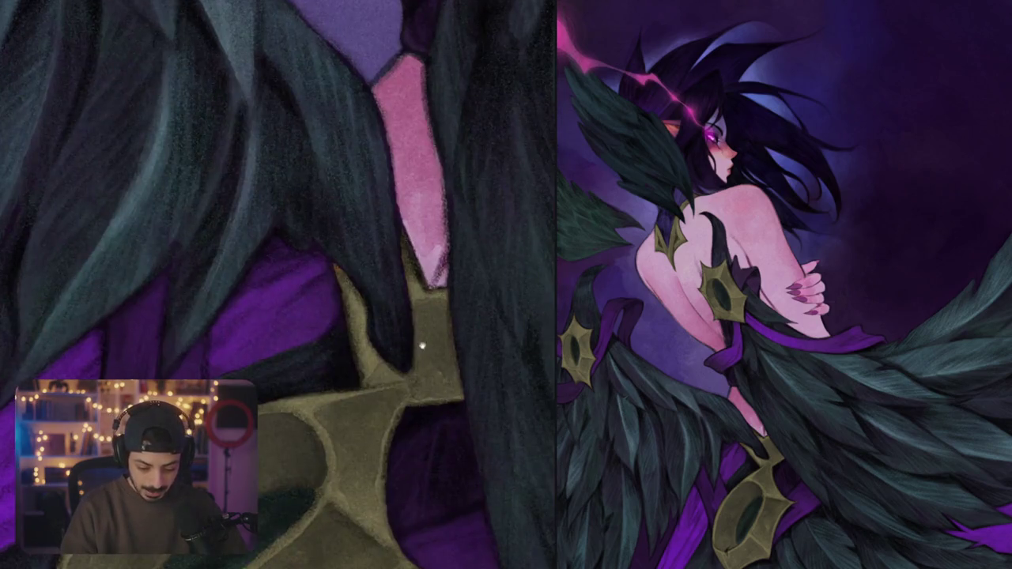
drag(422, 346, 419, 298)
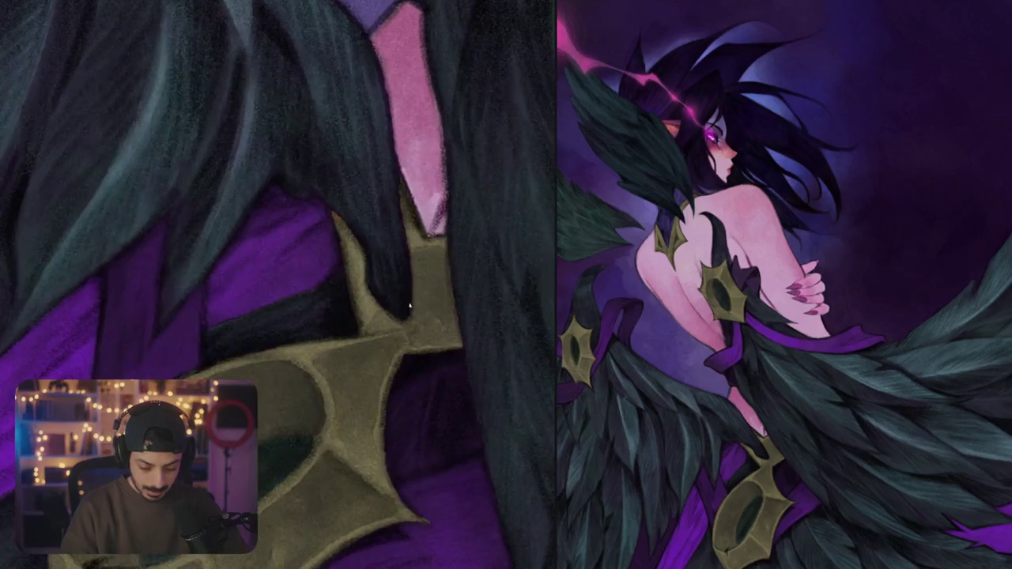
mouse_move(358, 254)
mouse_down()
mouse_move(351, 286)
mouse_move(372, 317)
mouse_up()
key(bracketright)
key(bracketright)
key(bracketright)
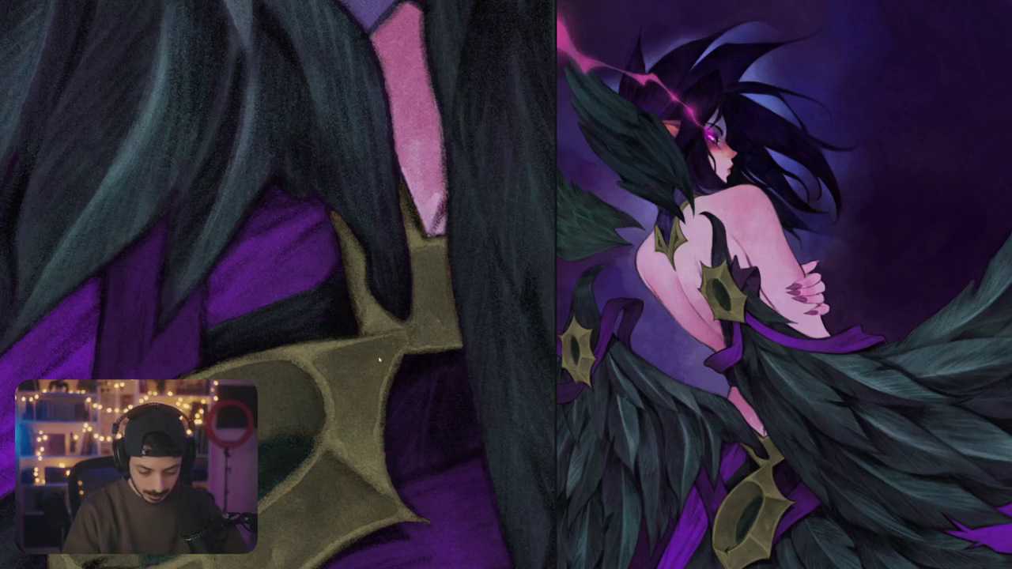
scroll(372, 324, down, 5)
drag(372, 324, 378, 484)
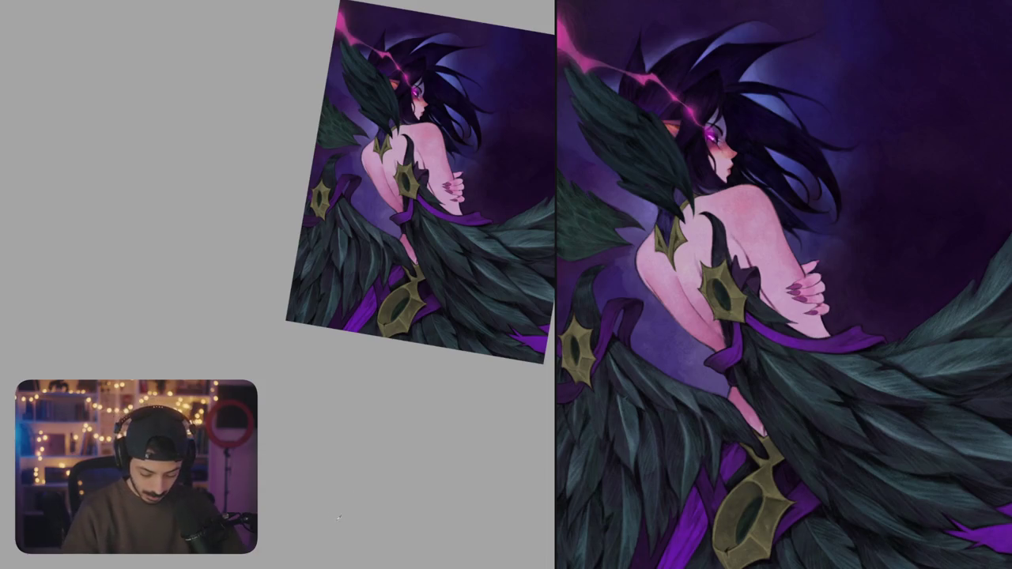
key(1)
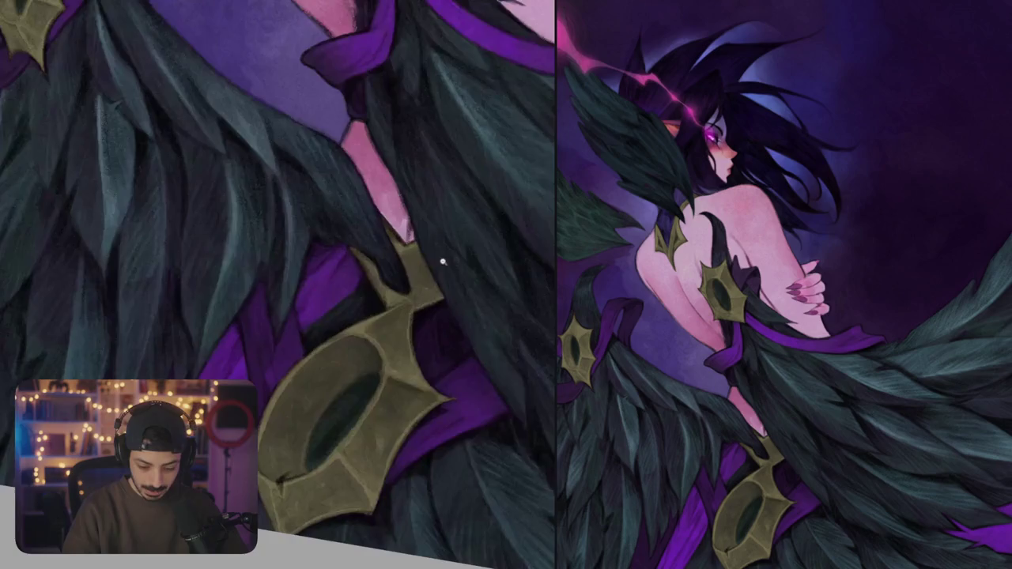
scroll(443, 269, up, 3)
- Add light highlights along the ornament's upper, left and inner ring edges
drag(365, 278, 395, 266)
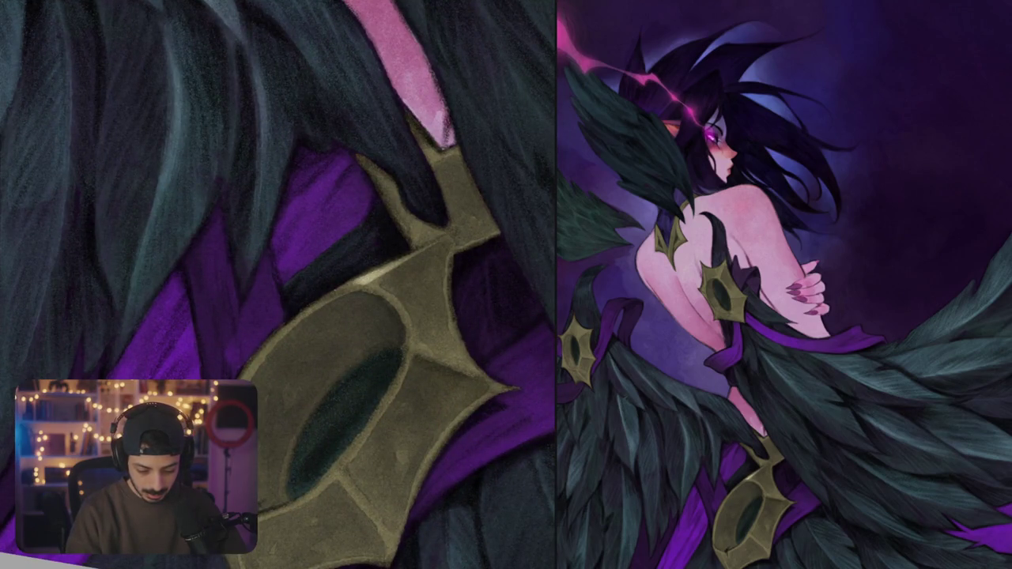
key(2)
key(4)
key(1)
key(4)
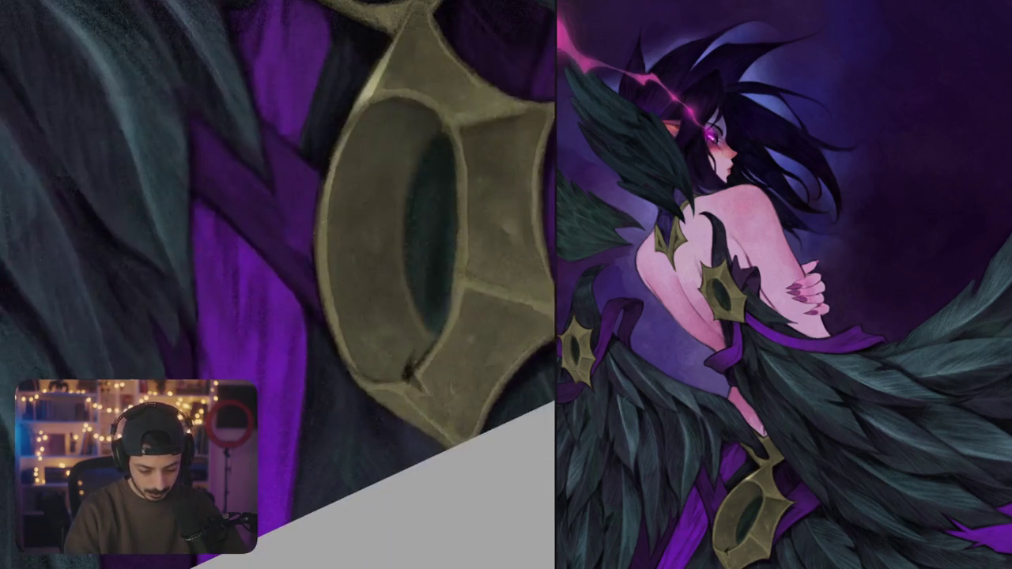
drag(325, 212, 332, 324)
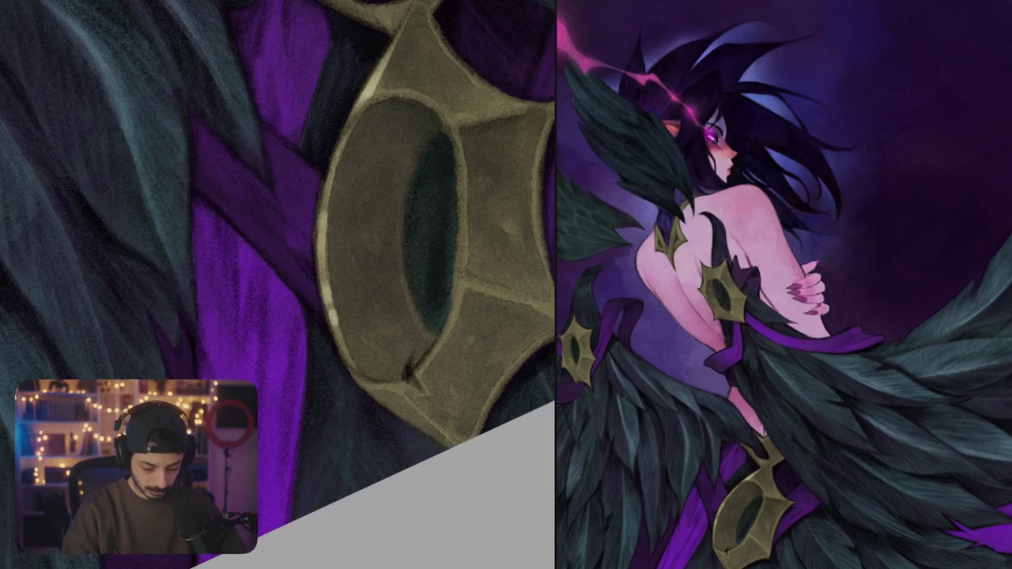
key(4)
drag(387, 293, 396, 312)
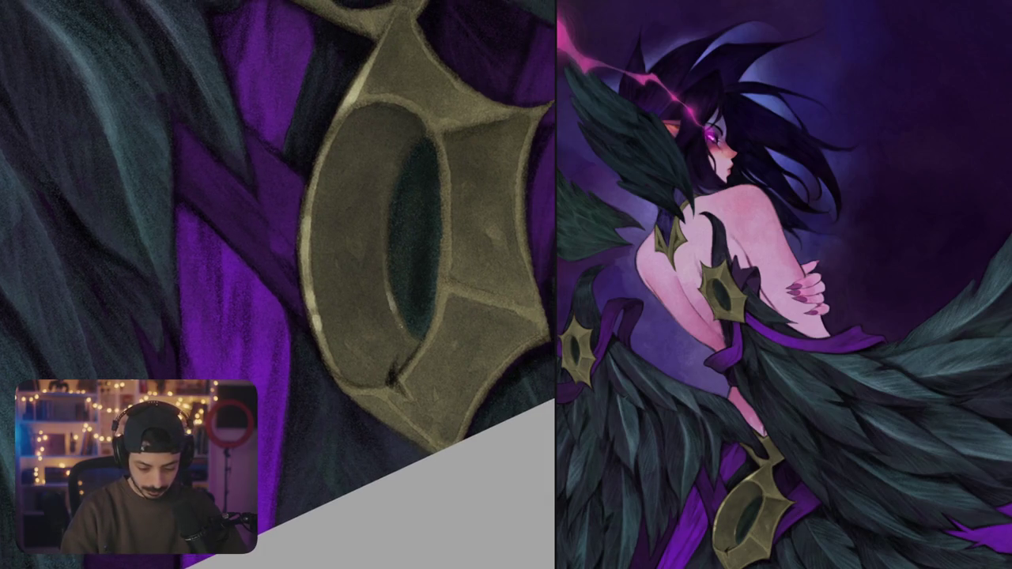
- Highlight the ornament's lower inner ring edge and its seams
scroll(419, 298, down, 5)
scroll(420, 297, up, 5)
mouse_move(289, 342)
mouse_down()
mouse_move(365, 297)
mouse_move(410, 242)
mouse_up()
drag(358, 298, 394, 331)
scroll(393, 331, down, 5)
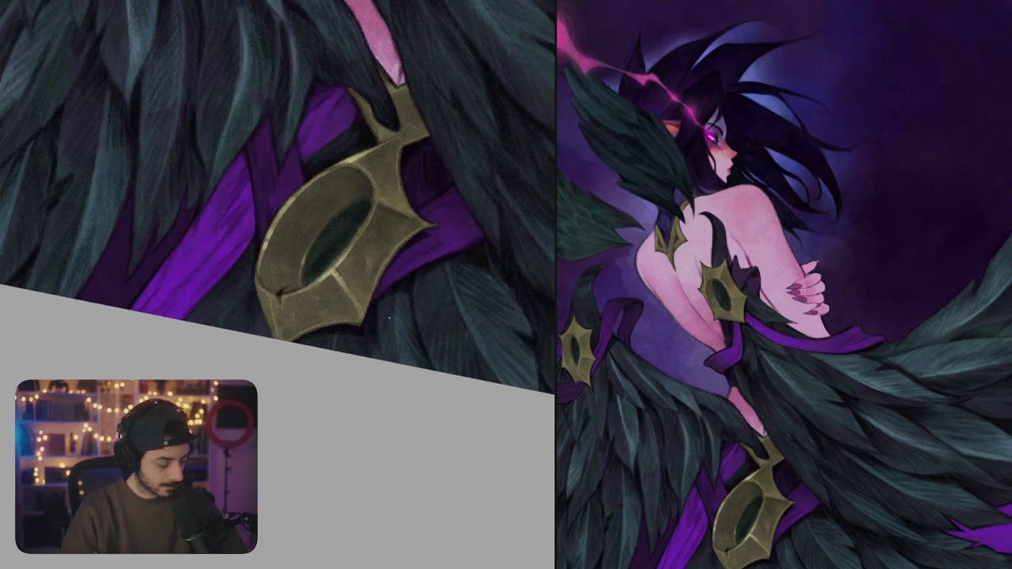
scroll(400, 316, up, 5)
drag(397, 248, 421, 310)
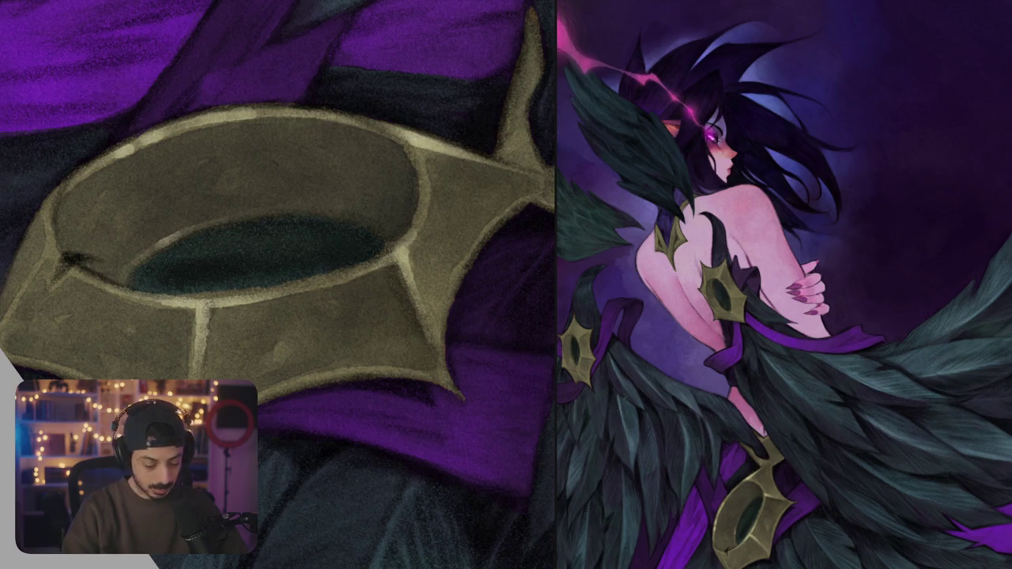
- Paint light highlight strokes up and down the gold ornament's right seam
drag(429, 164, 402, 166)
mouse_move(392, 229)
mouse_down()
mouse_move(389, 278)
mouse_move(393, 223)
mouse_move(401, 280)
mouse_move(393, 310)
mouse_up()
mouse_move(400, 267)
mouse_down()
mouse_move(408, 356)
mouse_move(416, 283)
mouse_move(402, 207)
mouse_move(427, 289)
mouse_up()
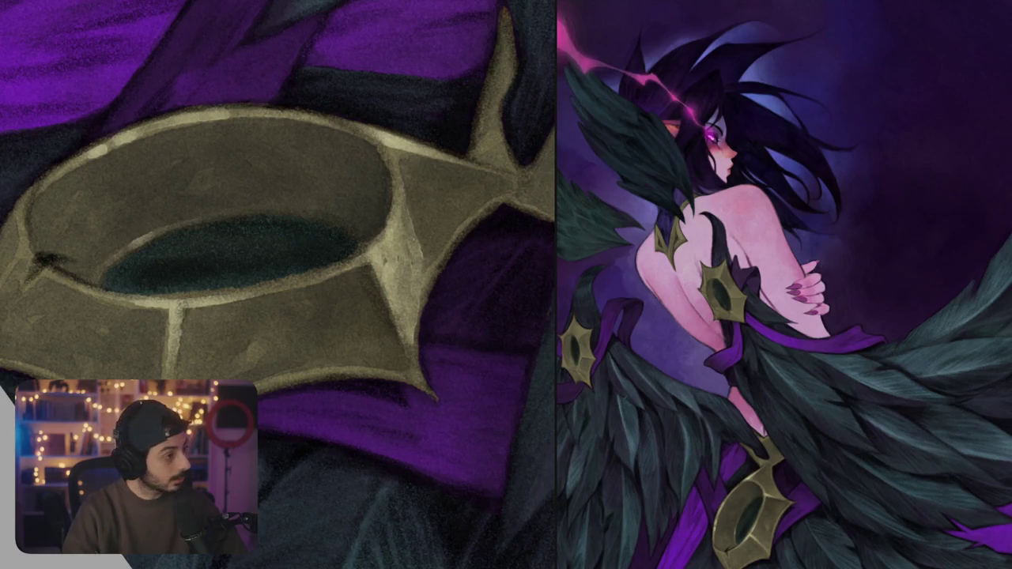
mouse_move(407, 226)
mouse_down()
mouse_move(405, 160)
mouse_move(430, 294)
mouse_move(411, 337)
mouse_up()
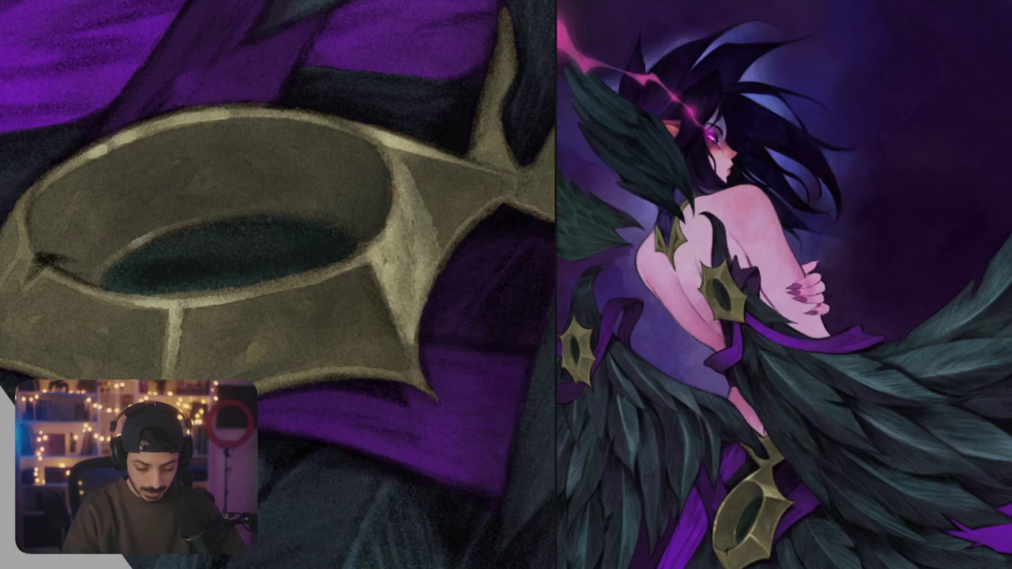
drag(396, 299, 419, 377)
drag(391, 272, 421, 299)
mouse_move(395, 223)
mouse_down()
mouse_move(439, 297)
mouse_move(397, 190)
mouse_move(410, 174)
mouse_move(430, 172)
mouse_move(435, 220)
mouse_move(434, 173)
mouse_up()
- Add faint highlights to the ornament's upper-right seam, then view the whole artwork
drag(440, 229, 435, 205)
drag(457, 261, 441, 220)
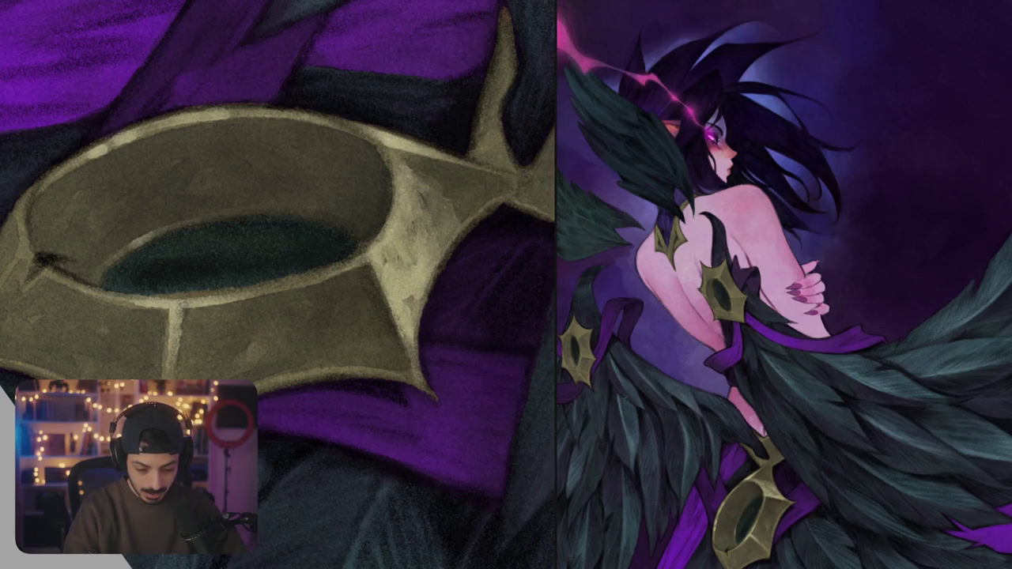
drag(421, 183, 440, 163)
mouse_move(447, 197)
mouse_down()
mouse_move(441, 174)
mouse_move(457, 169)
mouse_move(449, 188)
mouse_move(427, 196)
mouse_move(462, 188)
mouse_up()
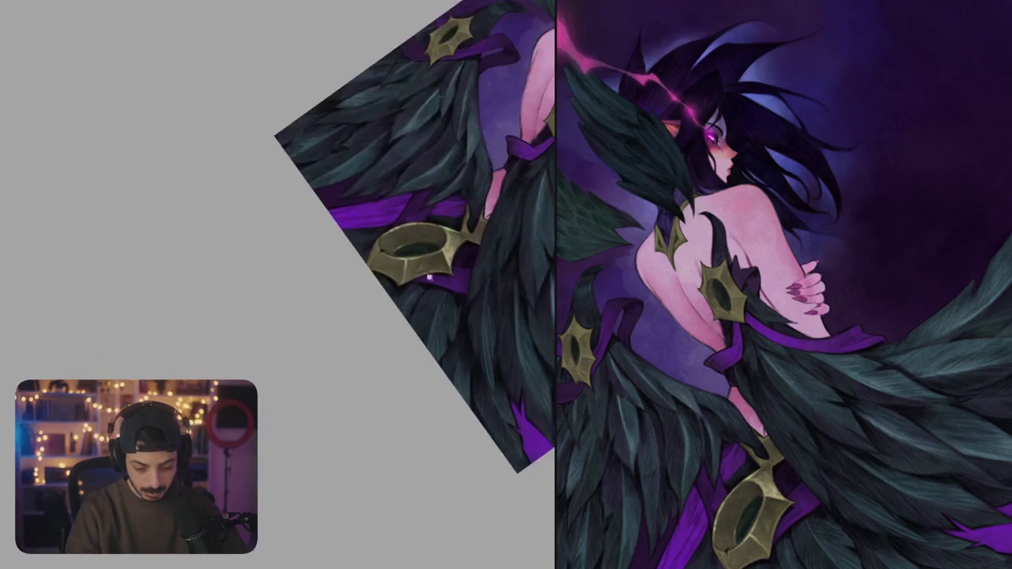
mouse_move(454, 267)
mouse_down()
mouse_move(452, 296)
mouse_move(395, 229)
mouse_up()
drag(368, 267, 402, 240)
key(ctrl+z)
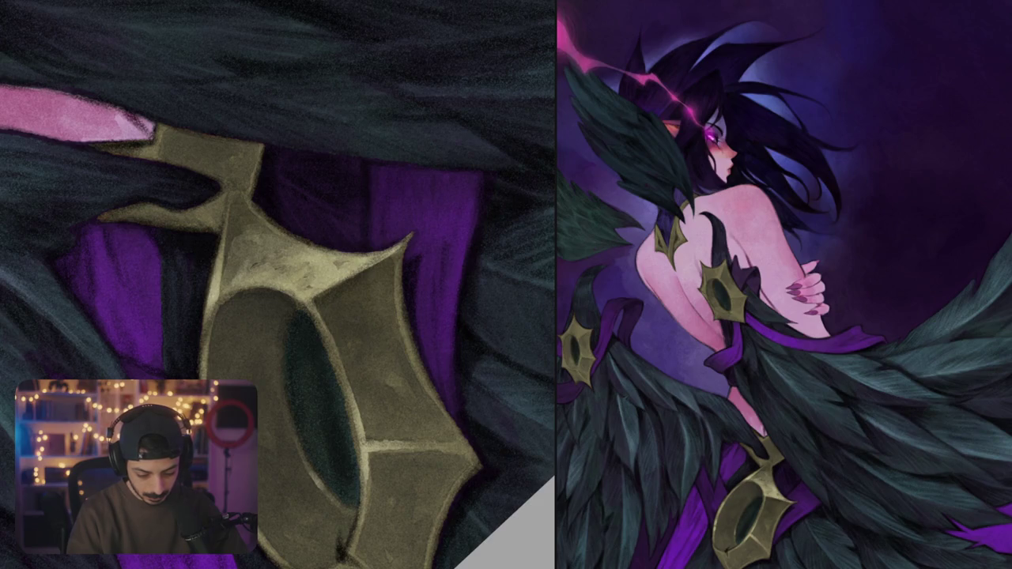
scroll(278, 285, down, 5)
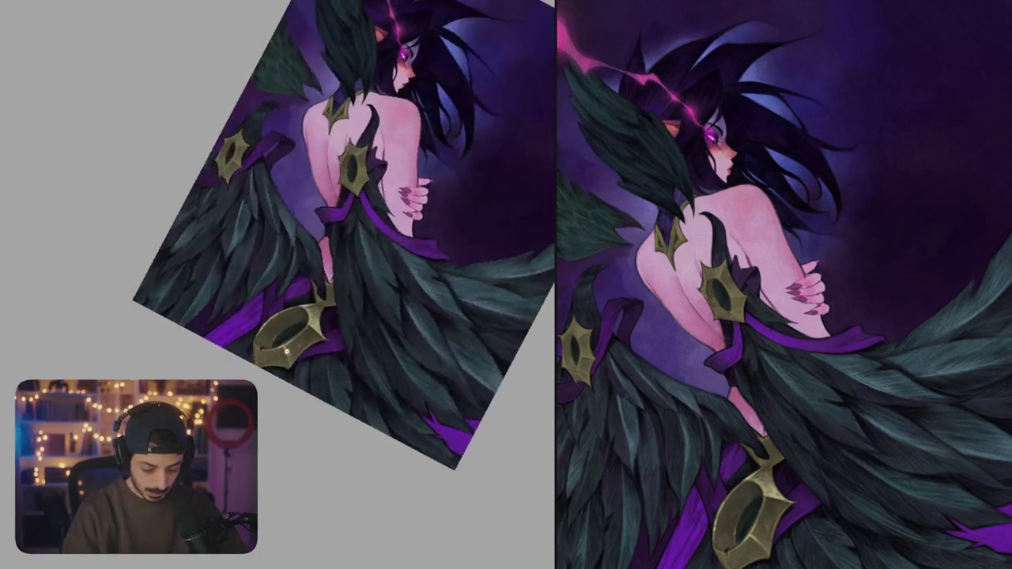
scroll(277, 284, up, 5)
drag(301, 359, 308, 385)
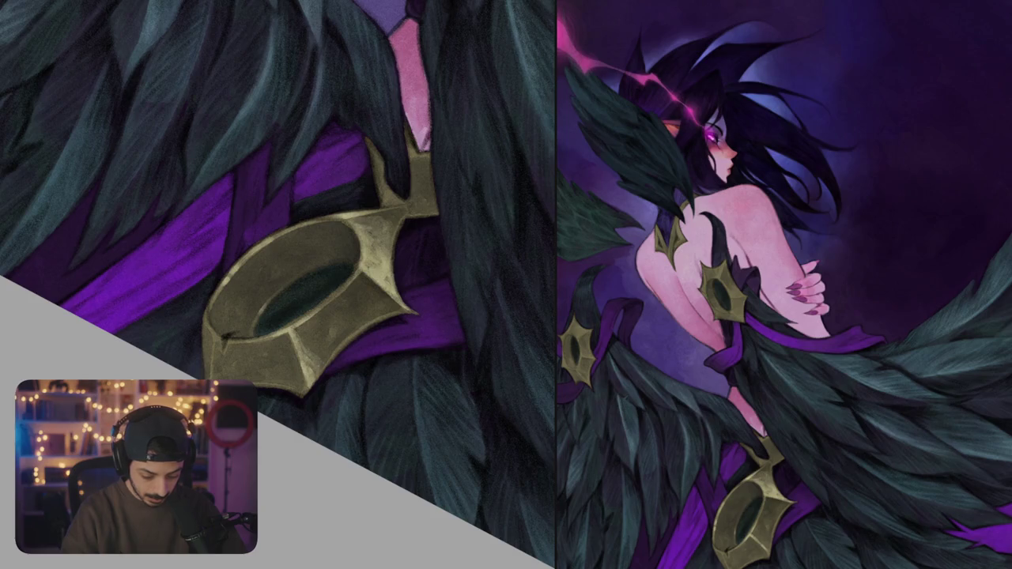
scroll(278, 285, down, 3)
scroll(277, 285, down, 2)
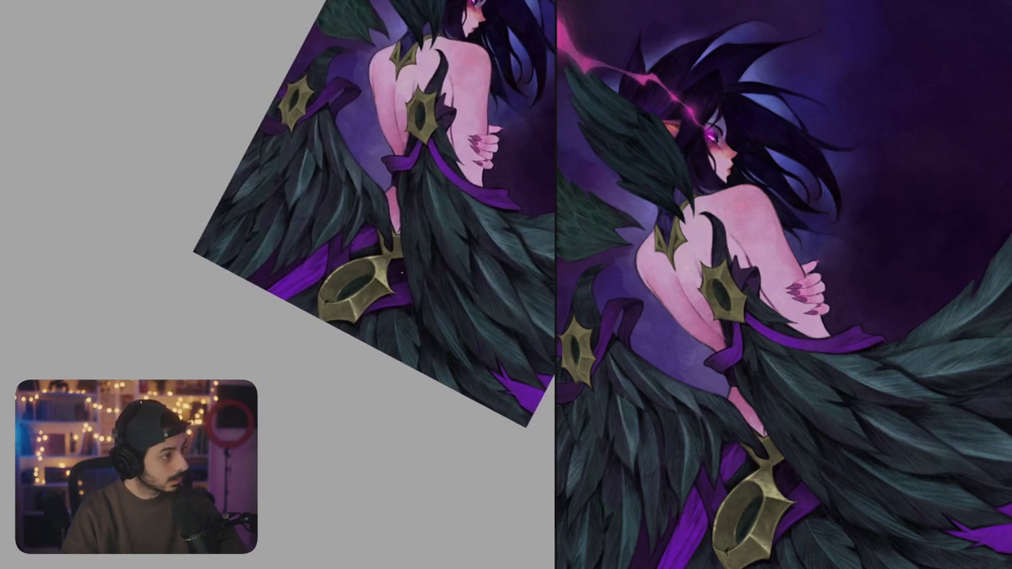
scroll(330, 300, up, 5)
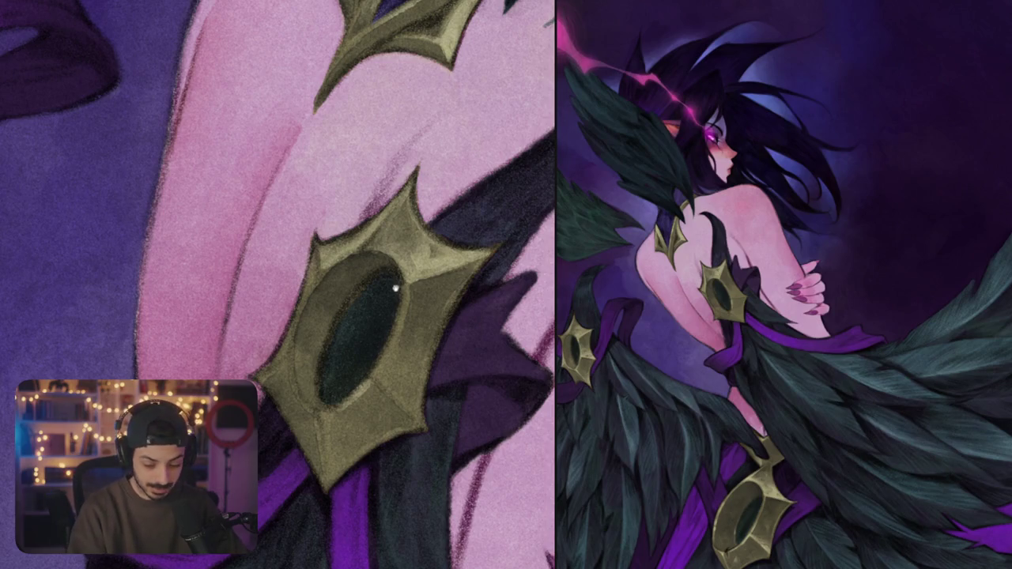
- Highlight the ornament's left edges and lower rim, undoing one stray stroke
scroll(278, 284, down, 1)
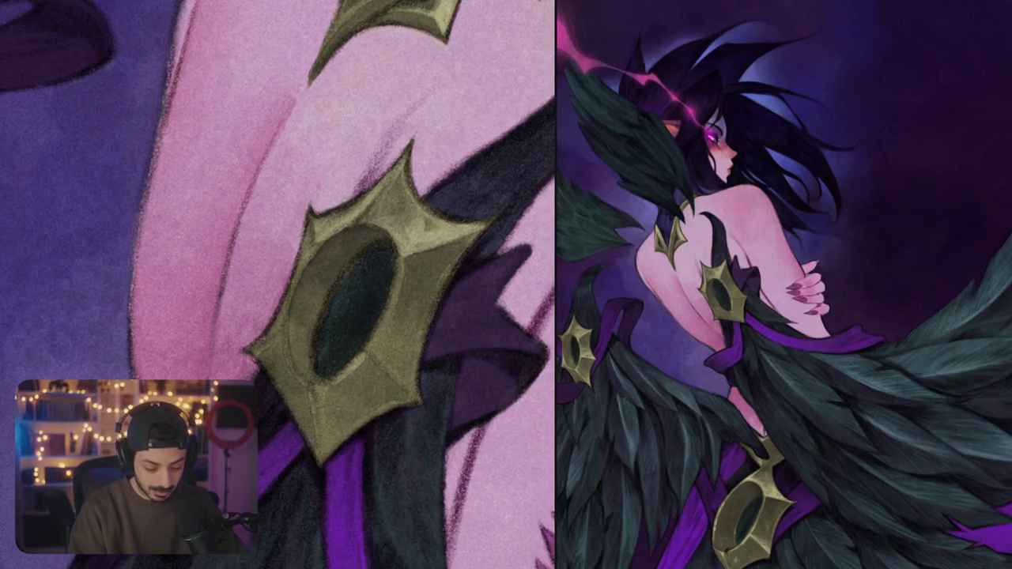
drag(276, 329, 292, 267)
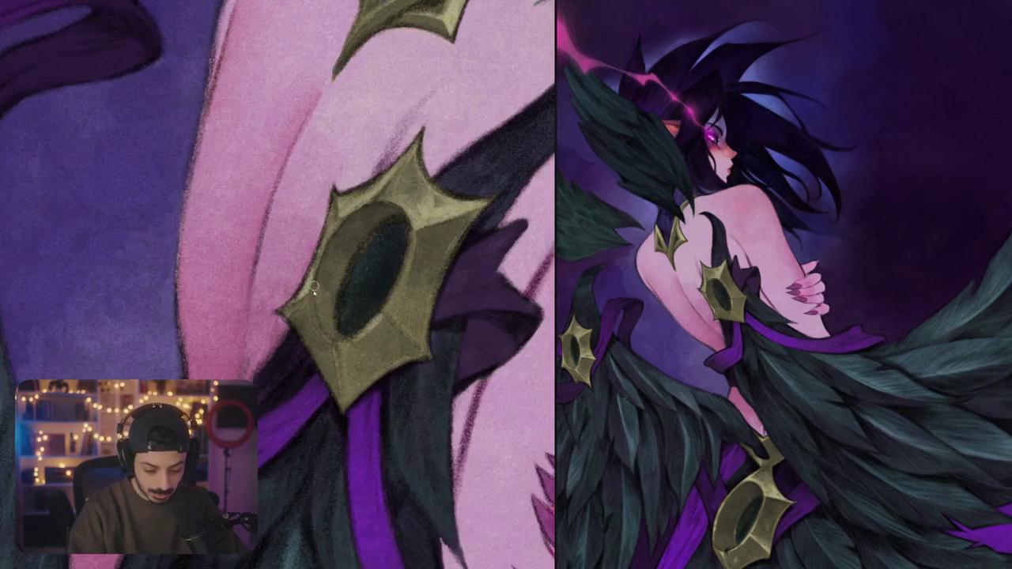
drag(313, 307, 337, 378)
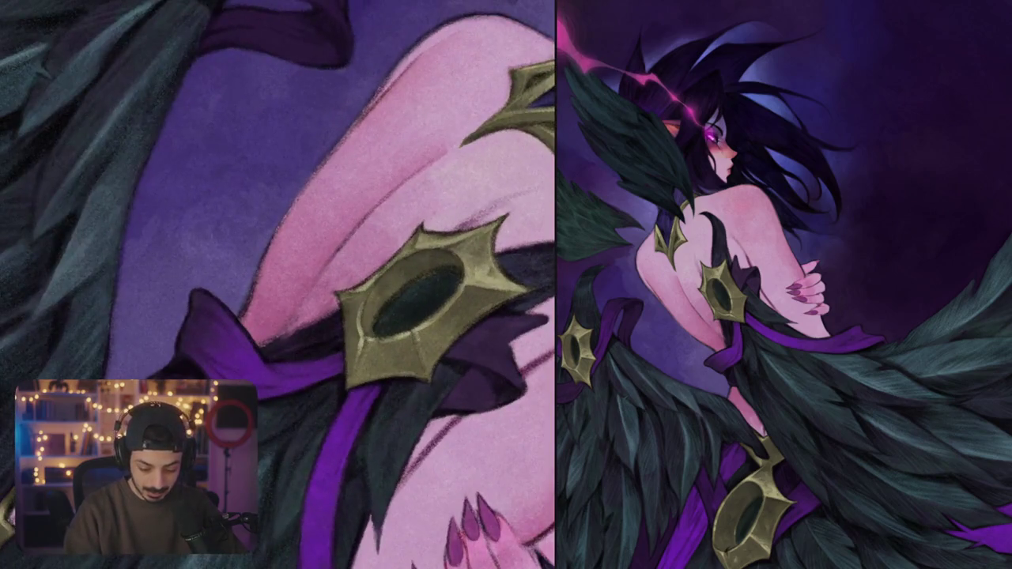
drag(418, 332, 422, 352)
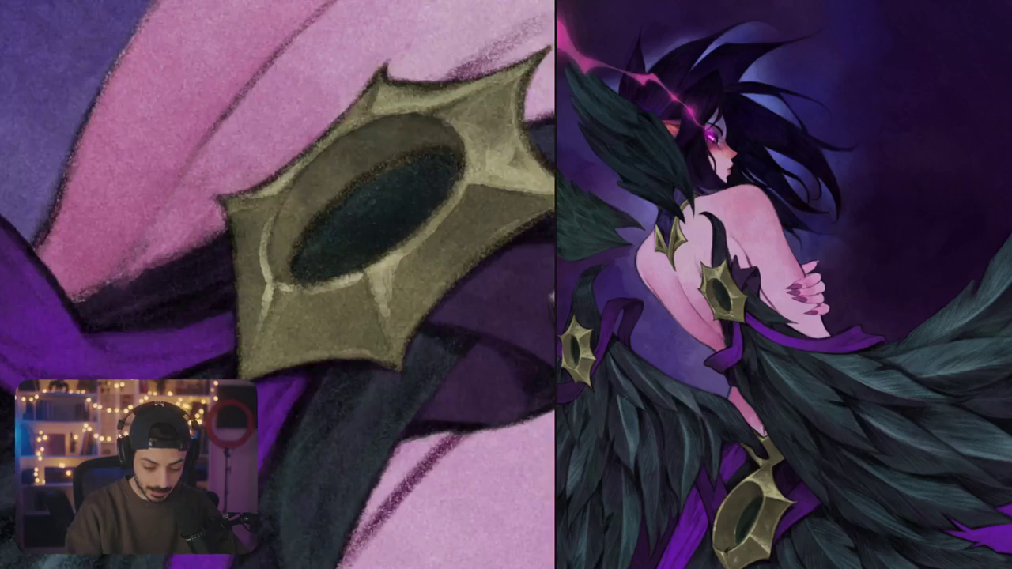
mouse_move(388, 302)
mouse_down()
mouse_move(407, 254)
mouse_move(435, 309)
mouse_move(376, 268)
mouse_move(394, 268)
mouse_move(382, 251)
mouse_move(409, 234)
mouse_move(427, 252)
mouse_move(423, 196)
mouse_move(431, 234)
mouse_move(446, 221)
mouse_move(423, 188)
mouse_move(388, 239)
mouse_move(375, 239)
mouse_up()
scroll(278, 285, down, 2)
drag(372, 229, 365, 264)
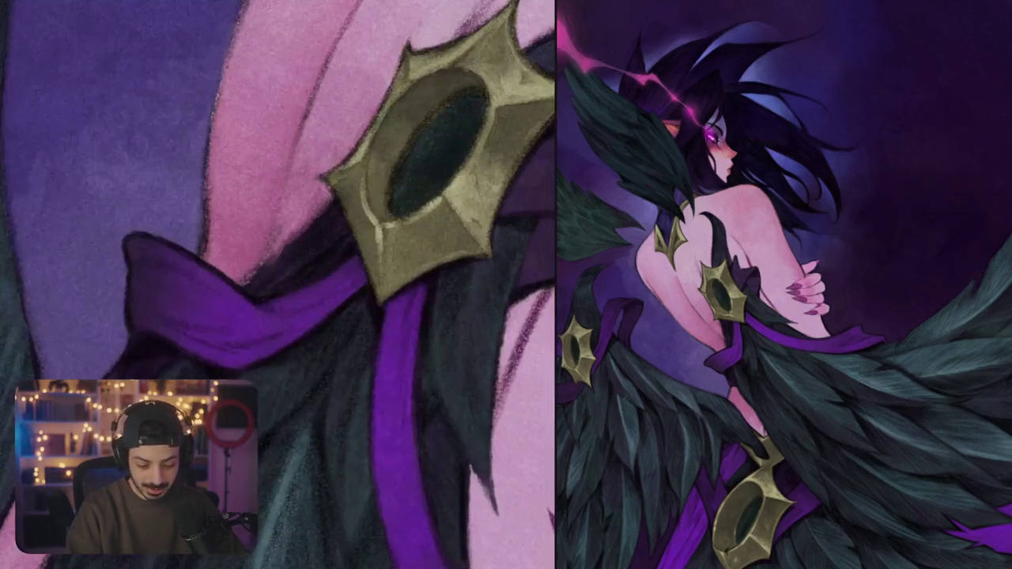
drag(374, 217, 367, 240)
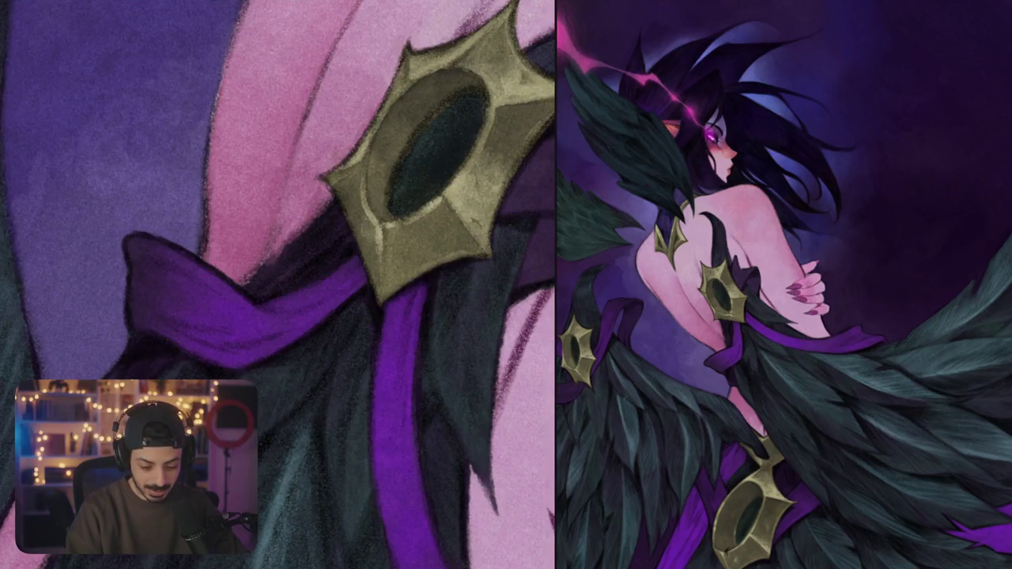
key(ctrl+z)
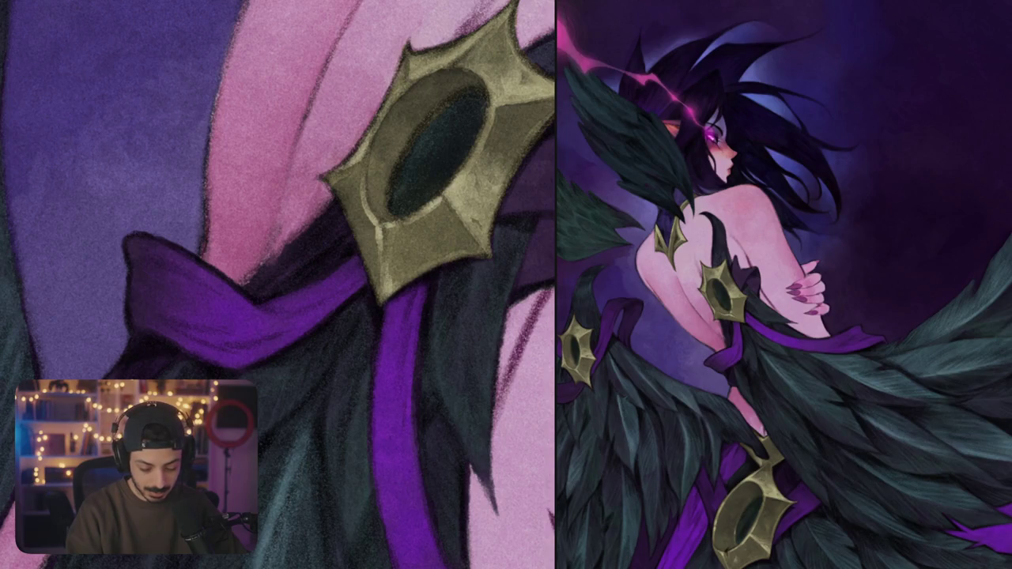
- Brighten the ornament's lower point, inner rim and inner left bevel with highlights
mouse_move(386, 245)
mouse_down()
mouse_move(395, 282)
mouse_move(413, 287)
mouse_up()
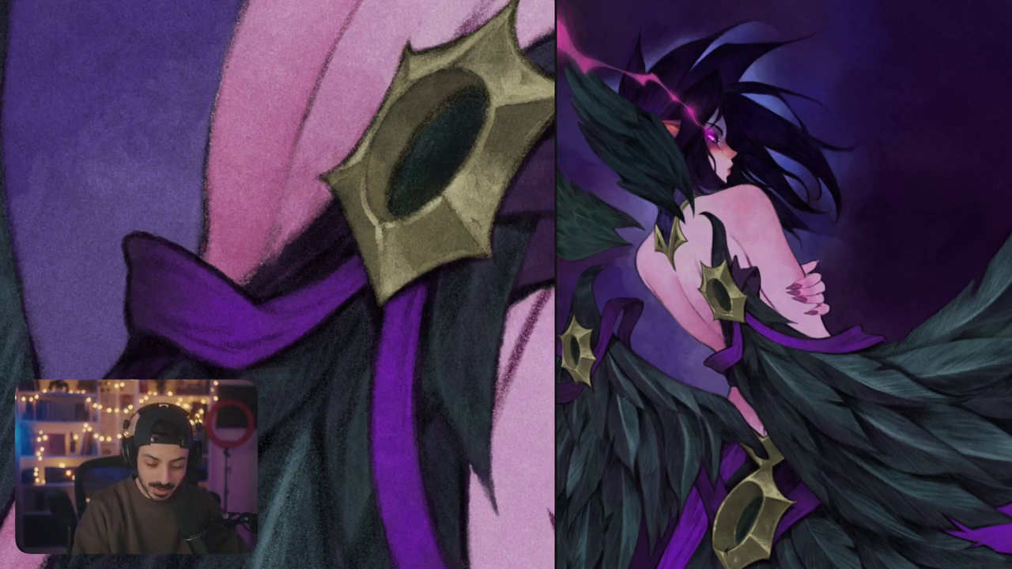
mouse_move(414, 260)
mouse_down()
mouse_move(432, 270)
mouse_move(442, 253)
mouse_up()
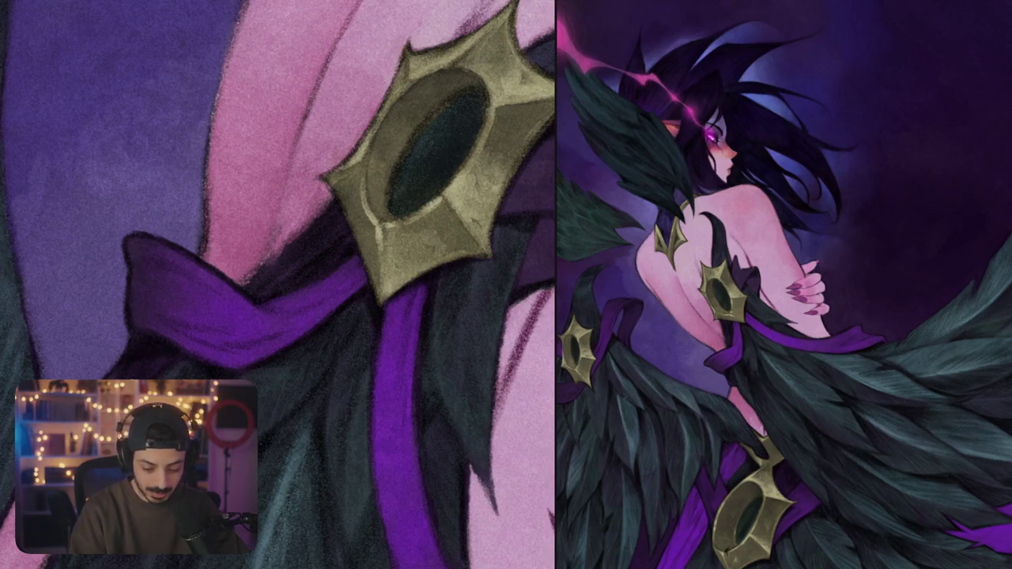
key(ctrl+0)
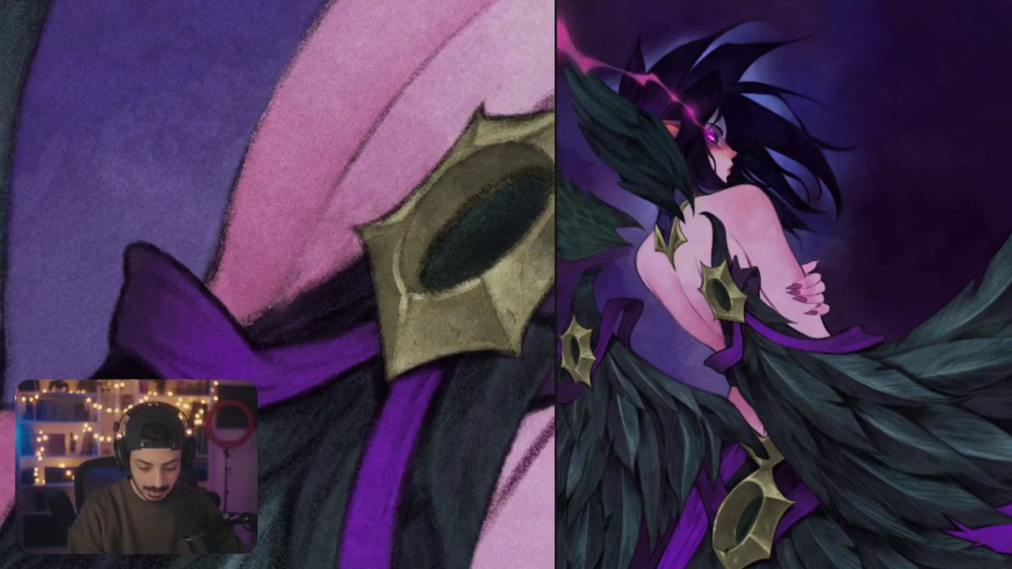
drag(405, 250, 418, 291)
mouse_move(420, 242)
mouse_down()
mouse_move(407, 269)
mouse_move(429, 220)
mouse_move(416, 207)
mouse_move(439, 202)
mouse_move(439, 187)
mouse_move(459, 214)
mouse_up()
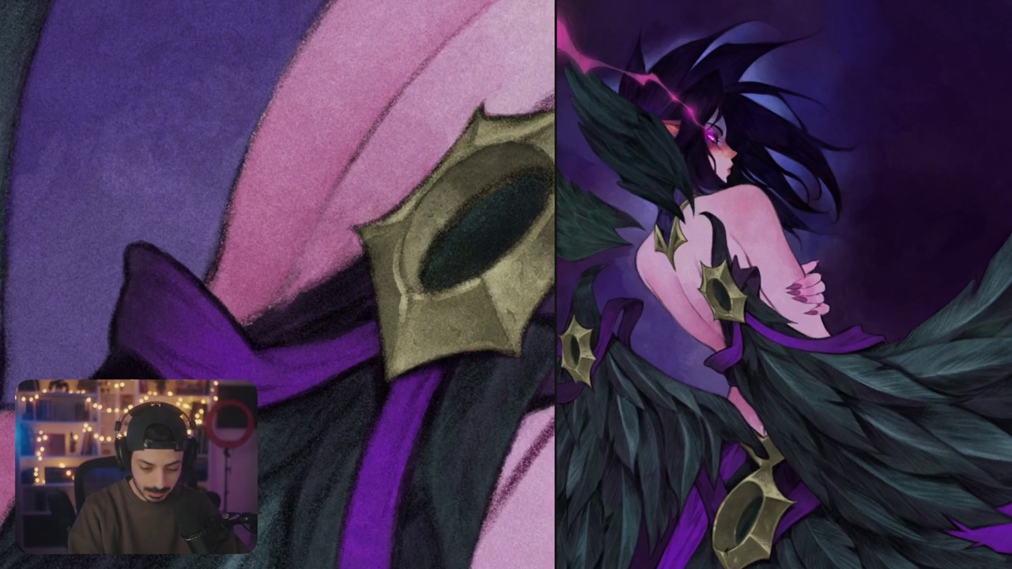
drag(449, 176, 466, 167)
mouse_move(416, 250)
mouse_down()
mouse_move(406, 282)
mouse_move(413, 228)
mouse_up()
drag(413, 250, 443, 193)
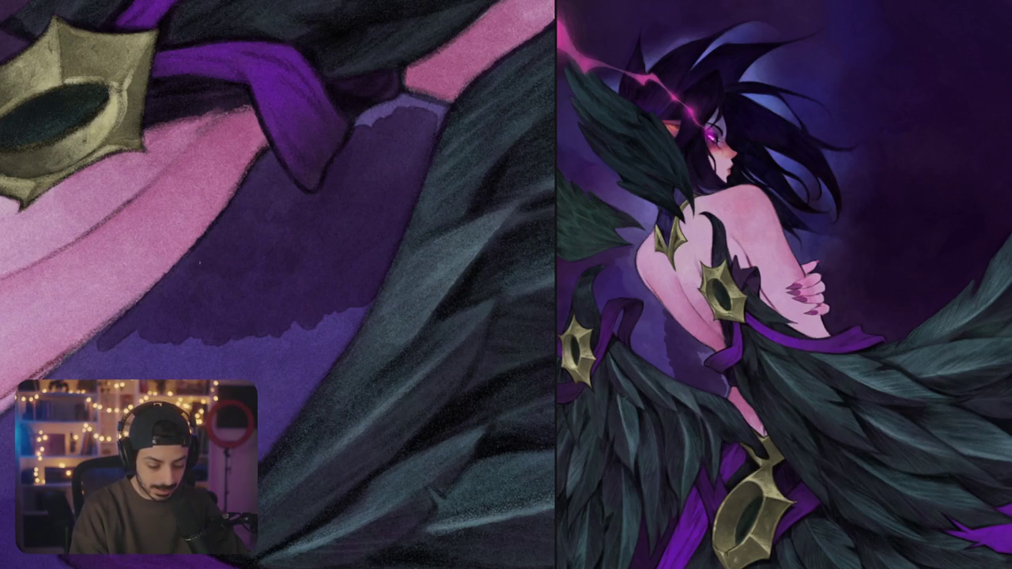
- Paint darker purple over the lavender strip of cloth beside her skin
scroll(282, 237, up, 5)
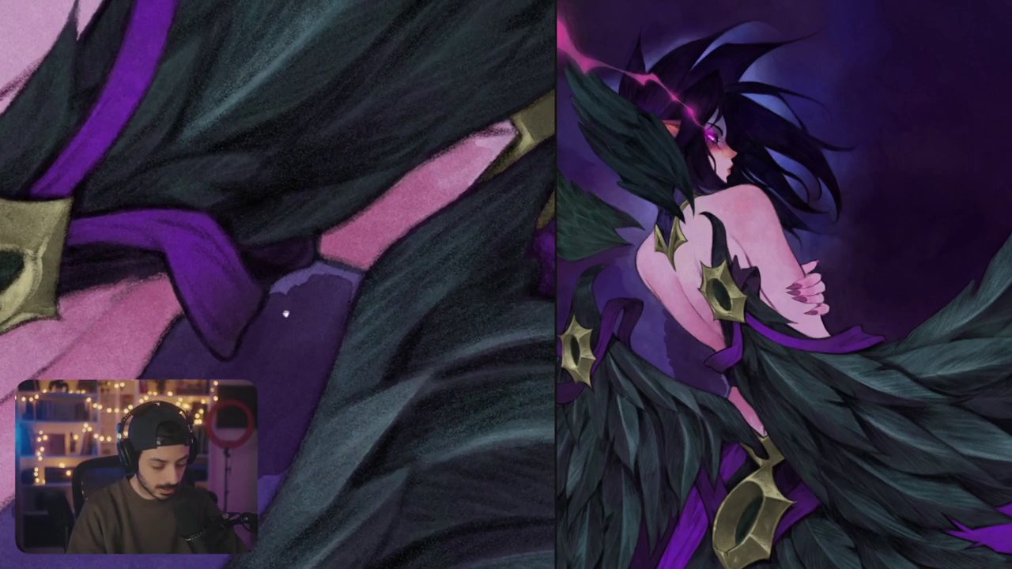
scroll(282, 314, up, 3)
scroll(285, 308, up, 3)
mouse_move(293, 292)
mouse_down()
mouse_move(312, 262)
mouse_move(350, 256)
mouse_move(336, 328)
mouse_up()
drag(332, 277, 312, 348)
drag(309, 291, 294, 326)
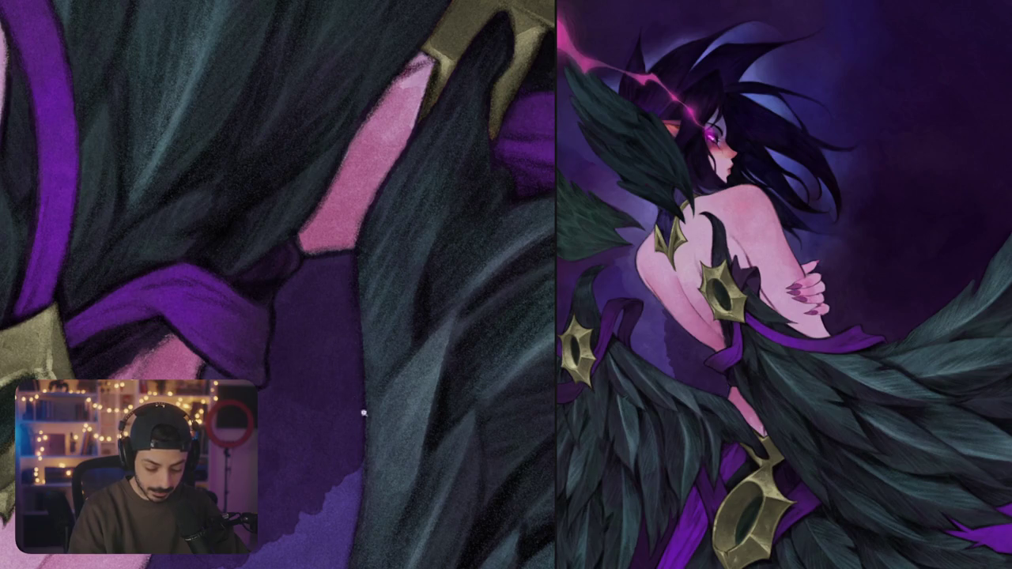
- Darken the purple background just left of her back
scroll(348, 393, down, 5)
drag(348, 393, 276, 285)
scroll(221, 304, up, 5)
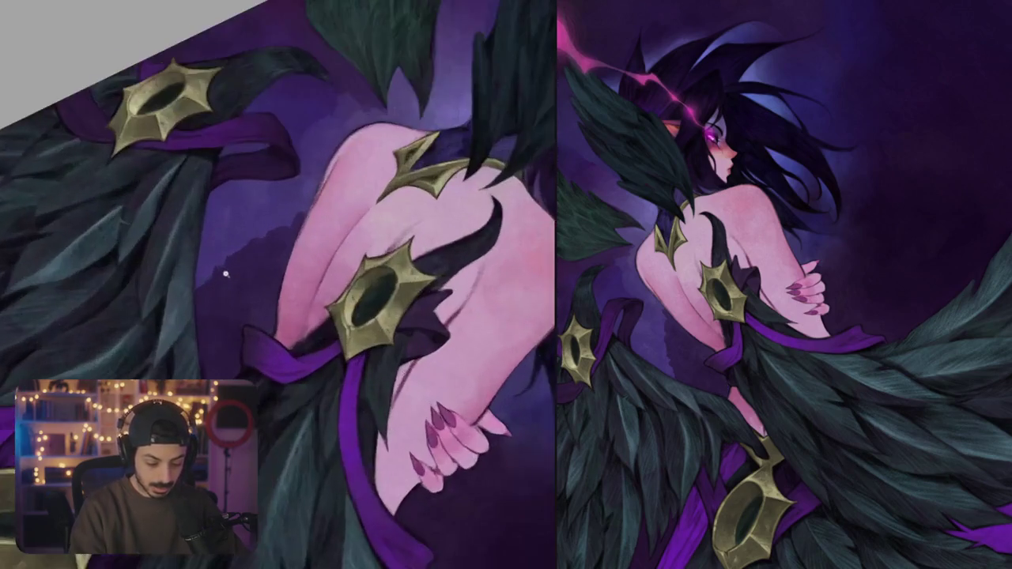
drag(203, 276, 223, 222)
mouse_move(229, 266)
mouse_down()
mouse_move(266, 205)
mouse_move(313, 190)
mouse_up()
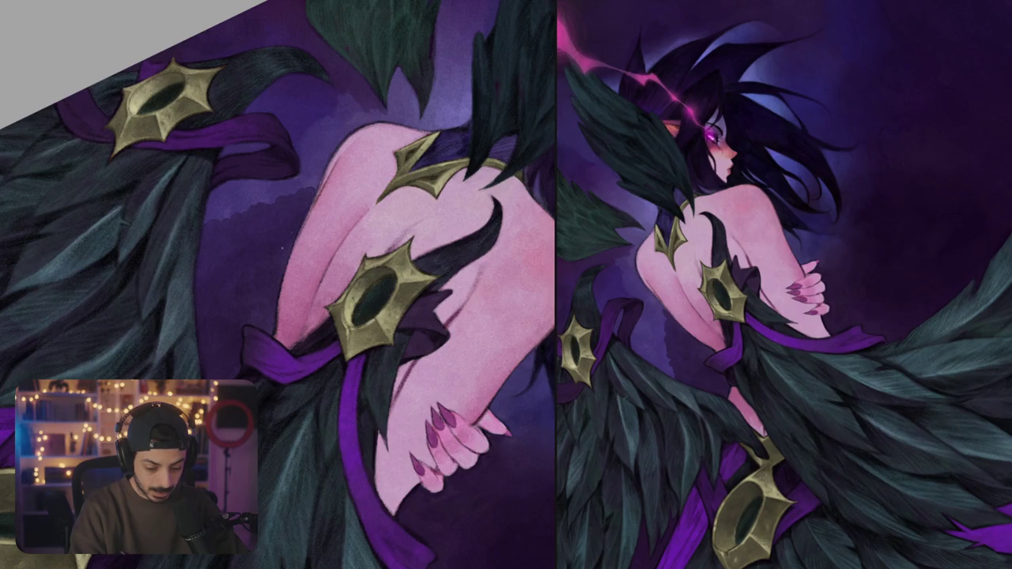
- Paint dark purple strokes over the background beside her back, extending upward
scroll(288, 244, up, 2)
scroll(288, 244, up, 2)
drag(242, 257, 286, 226)
mouse_move(247, 283)
mouse_down()
mouse_move(275, 252)
mouse_move(324, 245)
mouse_move(288, 230)
mouse_move(376, 223)
mouse_up()
drag(328, 255, 411, 203)
drag(400, 245, 408, 223)
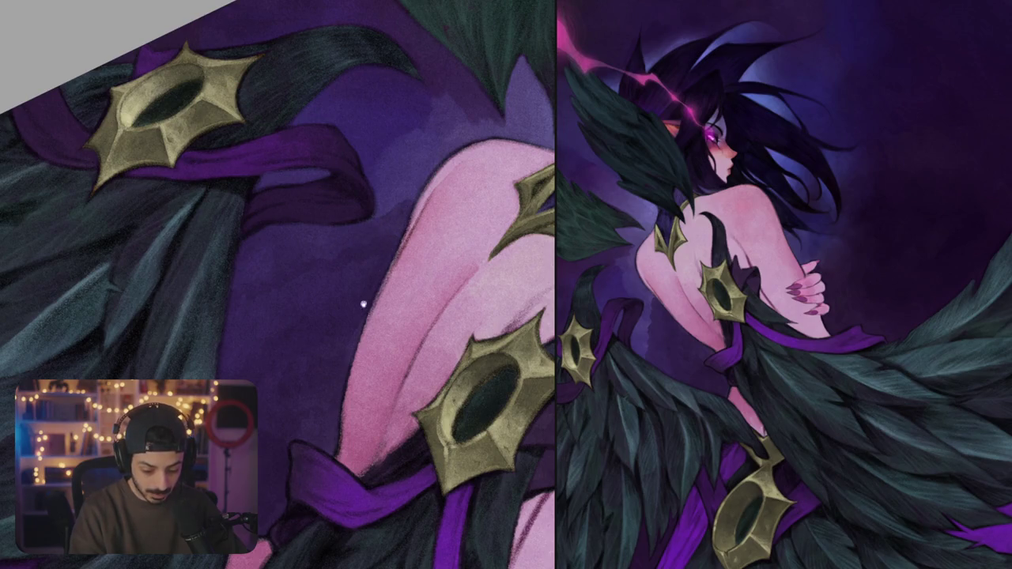
- Darken the background along her back's edge, covering the lighter purple patch
drag(363, 303, 329, 328)
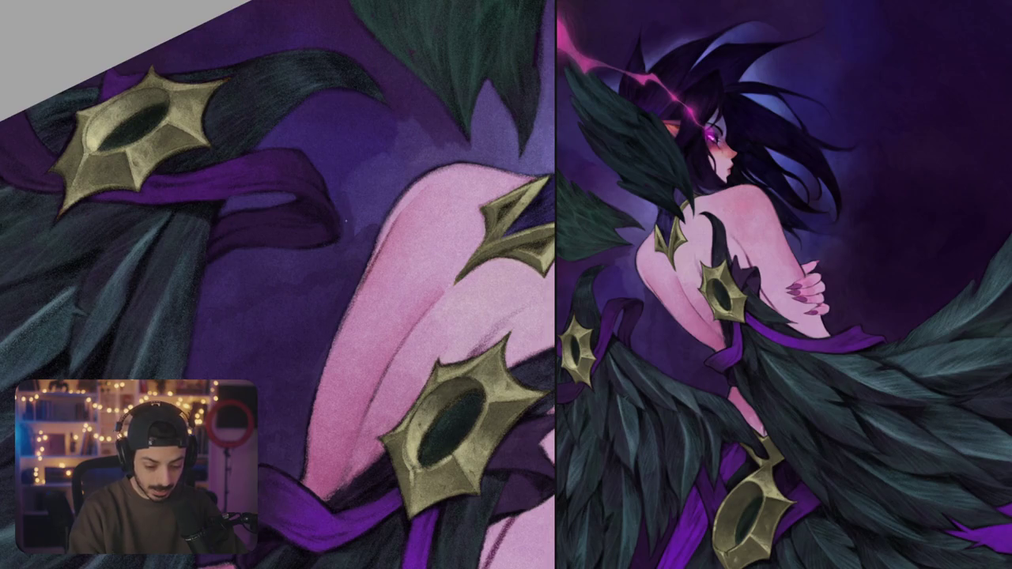
drag(356, 204, 358, 225)
drag(381, 163, 362, 238)
drag(404, 174, 382, 226)
mouse_move(407, 171)
mouse_down()
mouse_move(389, 168)
mouse_move(346, 208)
mouse_up()
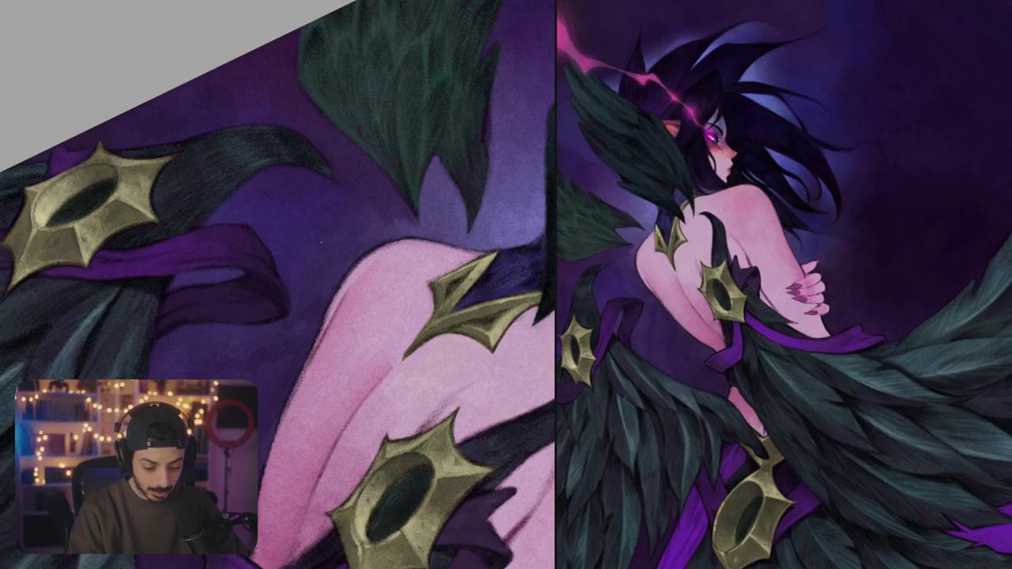
drag(278, 362, 343, 267)
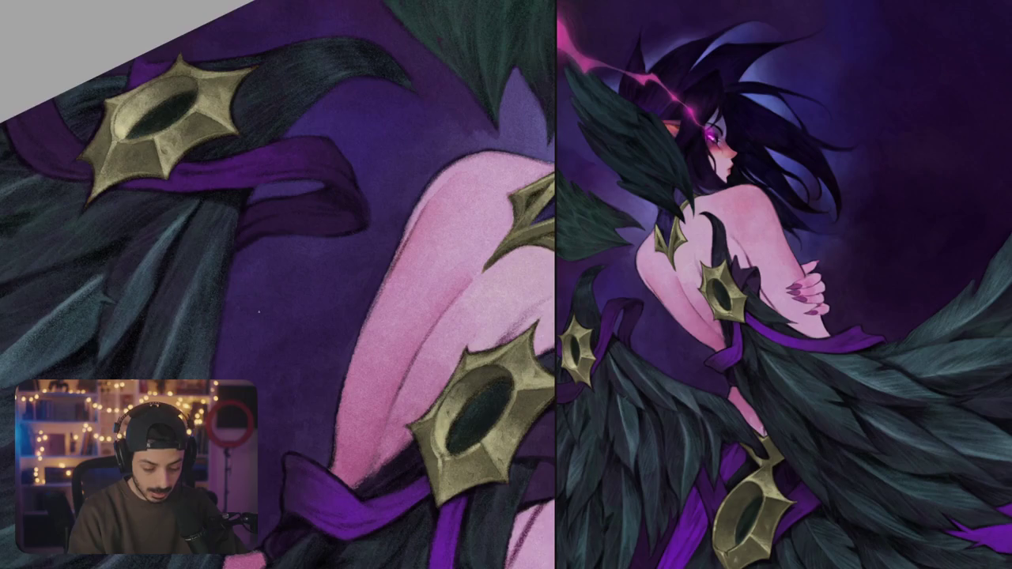
scroll(304, 263, down, 3)
scroll(305, 351, up, 1)
scroll(317, 299, up, 1)
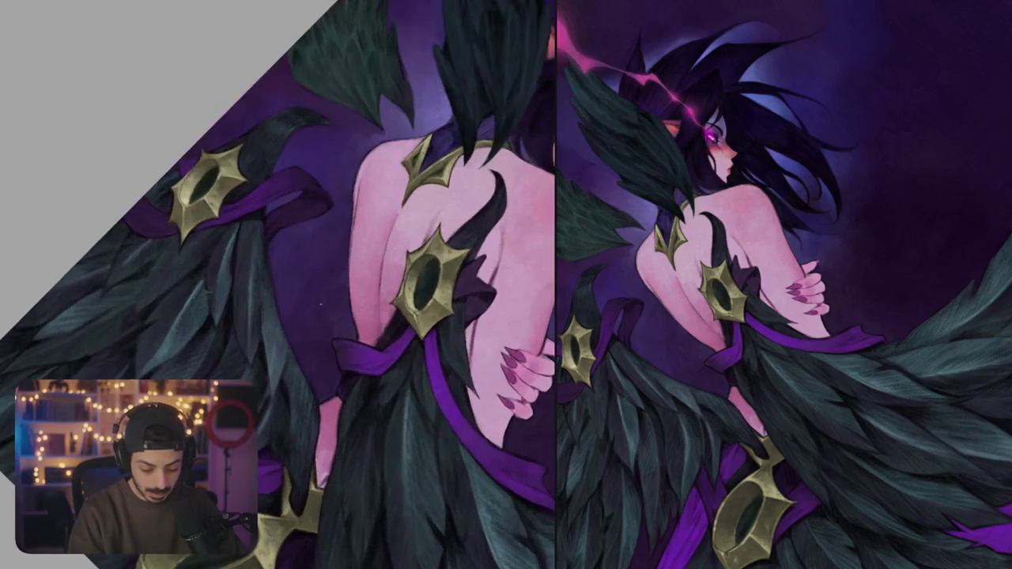
scroll(304, 311, up, 1)
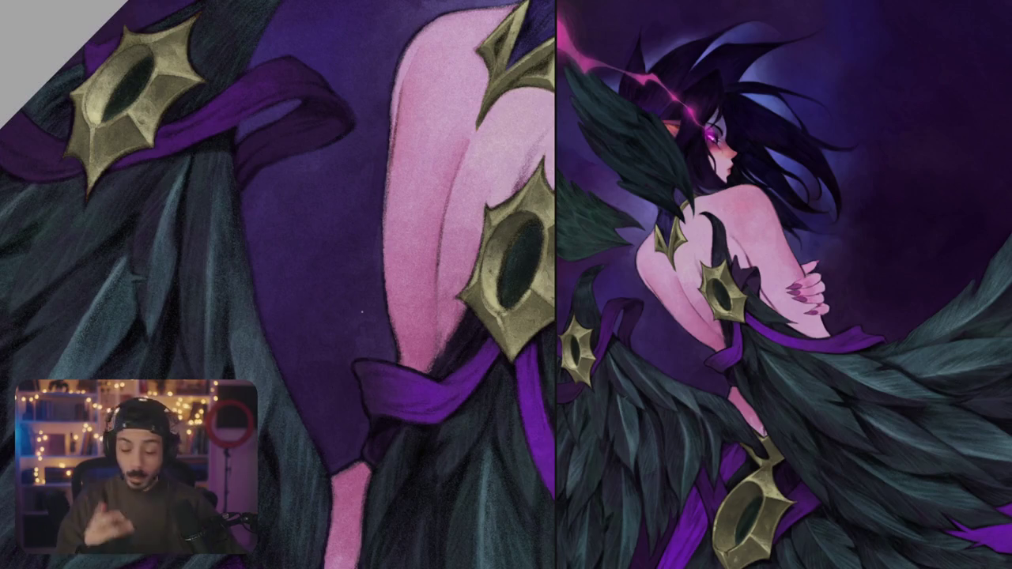
scroll(363, 292, up, 1)
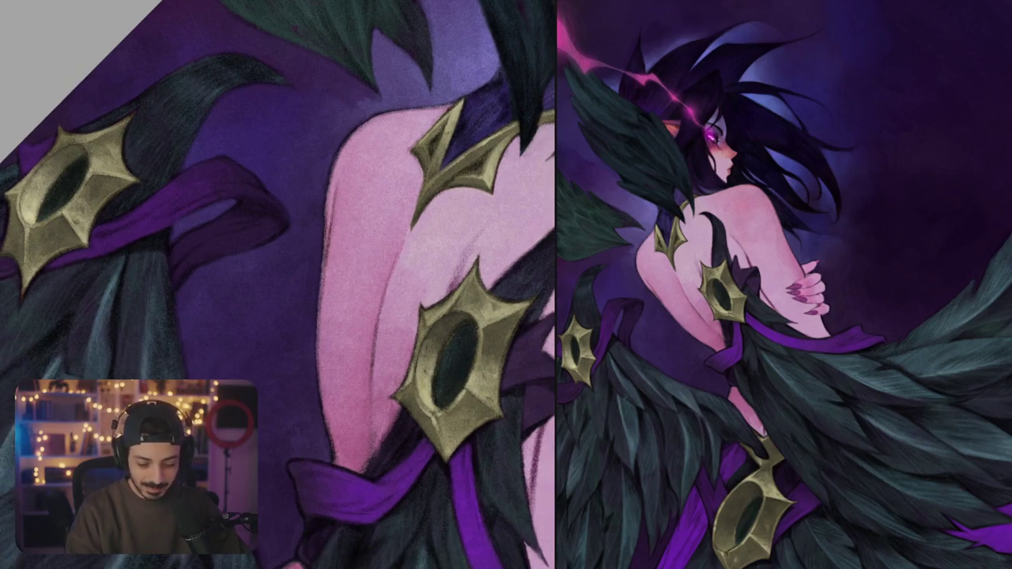
scroll(384, 295, down, 5)
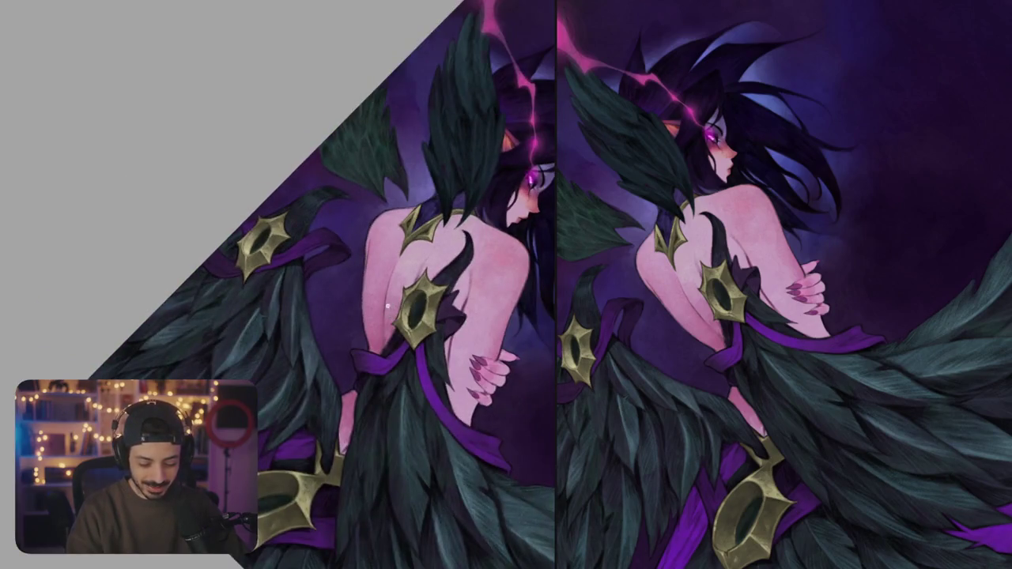
- Paint two darker purple shadow strokes on the back beside the lower gold brooch
scroll(390, 306, down, 3)
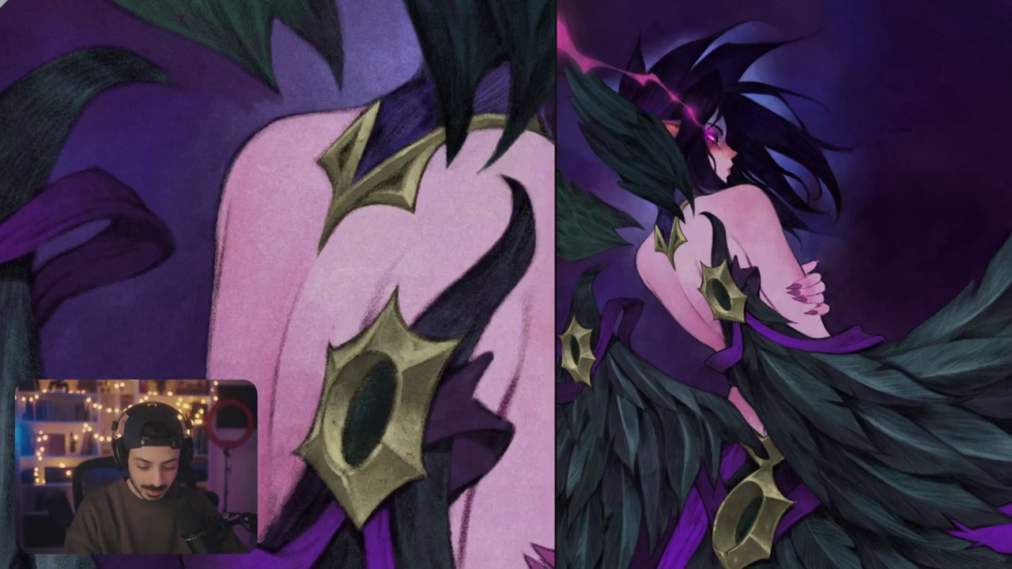
drag(380, 310, 420, 243)
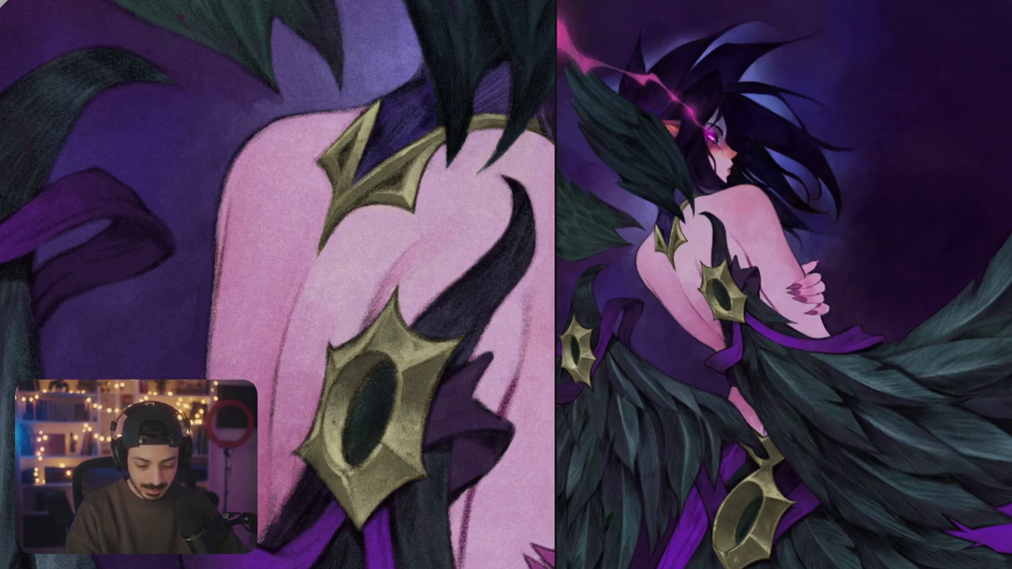
drag(408, 306, 427, 269)
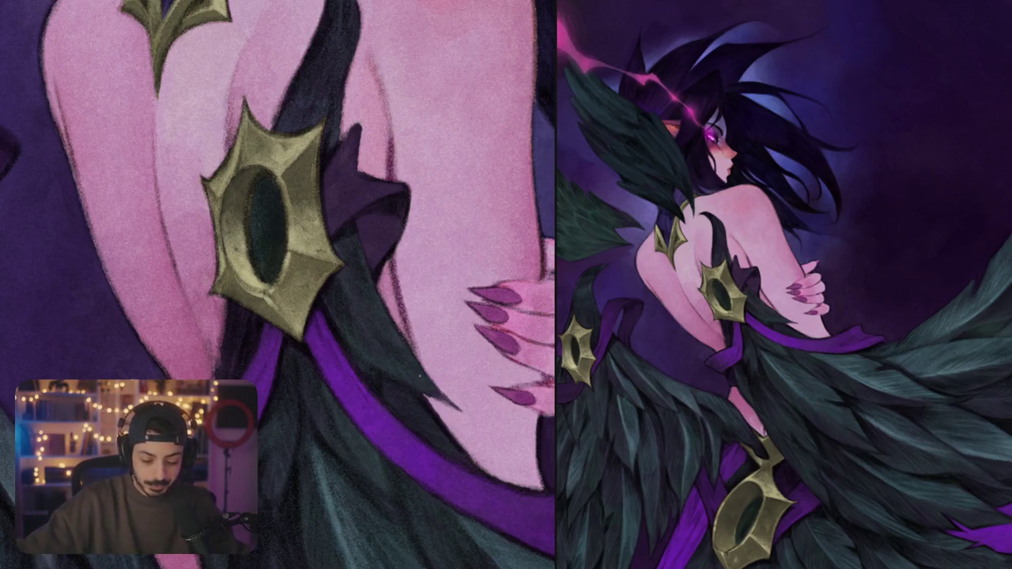
- Lighten the leftmost finger with soft pink, shade its edge and darken the middle finger crease
drag(524, 215, 406, 136)
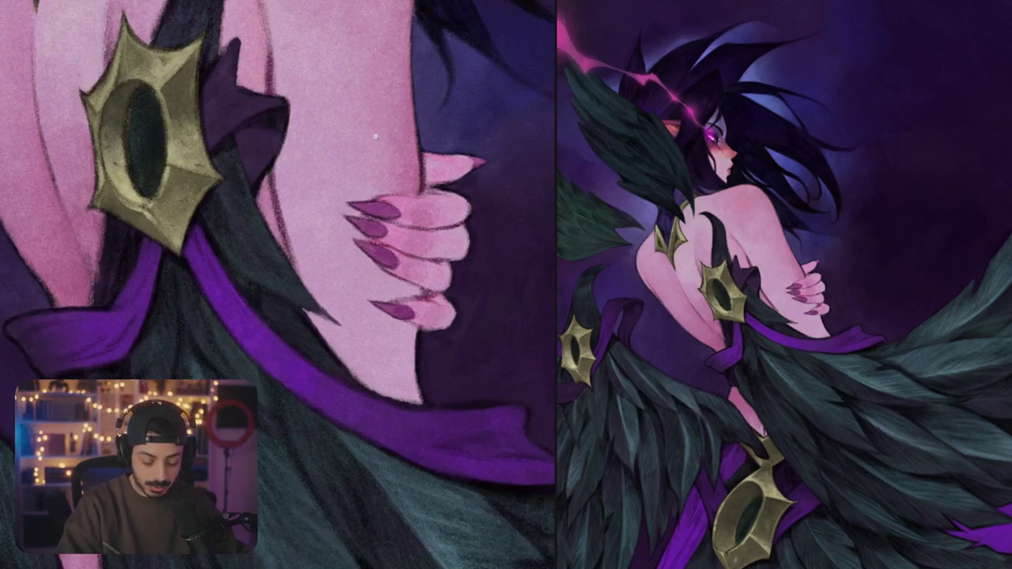
scroll(405, 136, up, 2)
scroll(305, 218, down, 3)
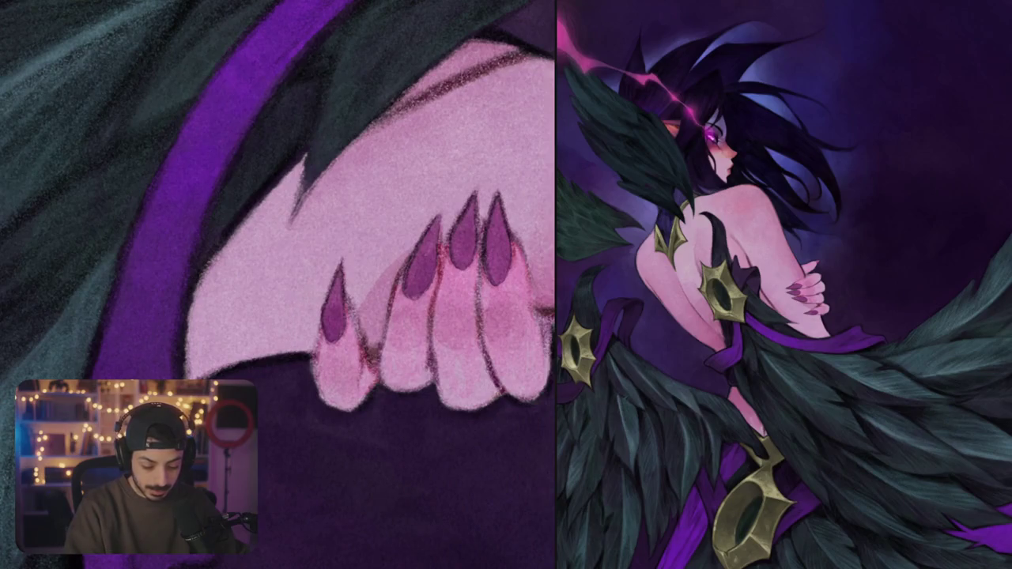
drag(304, 335, 294, 353)
drag(307, 304, 295, 329)
drag(325, 286, 303, 340)
drag(319, 305, 306, 352)
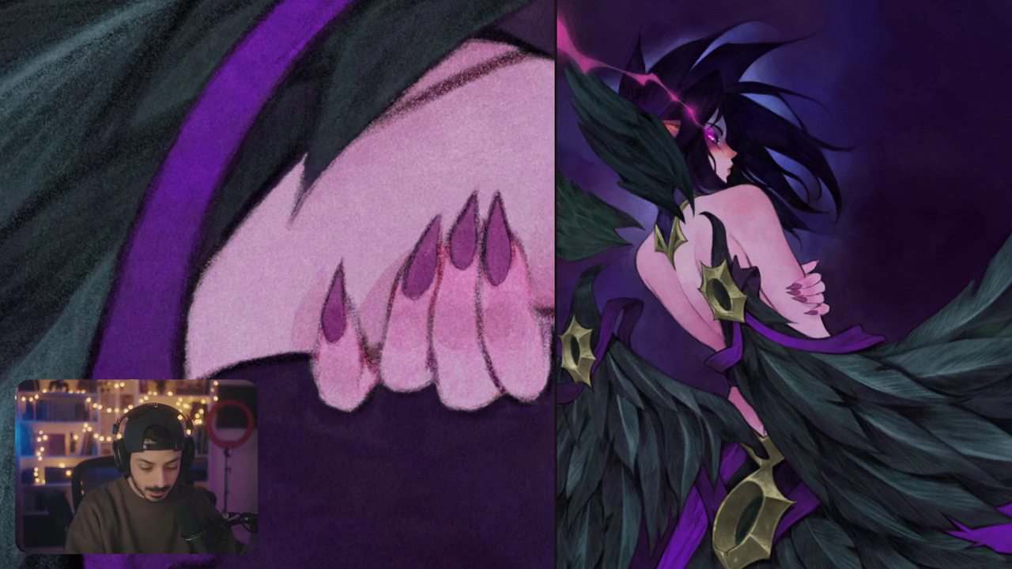
drag(377, 286, 400, 244)
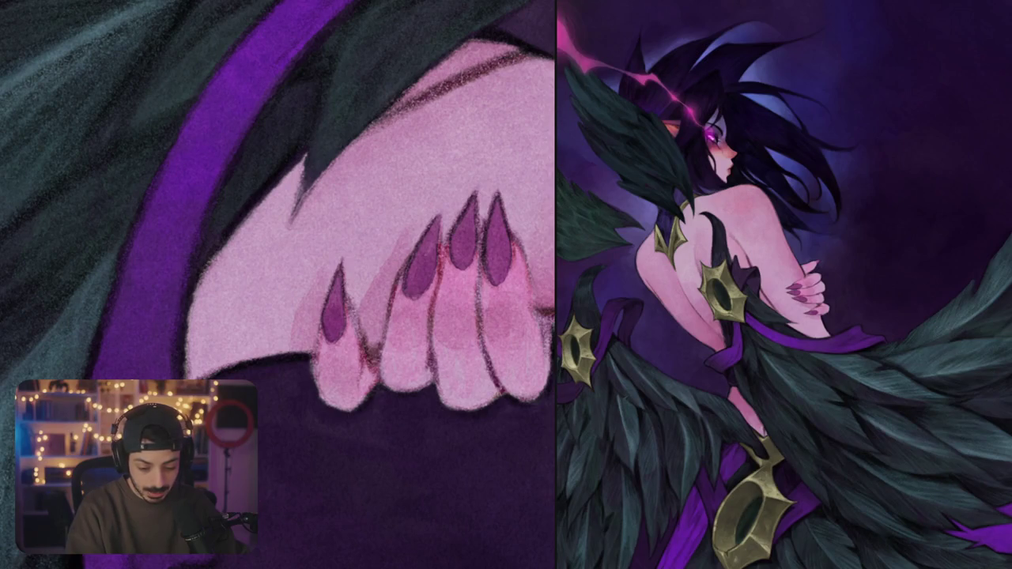
scroll(279, 285, down, 5)
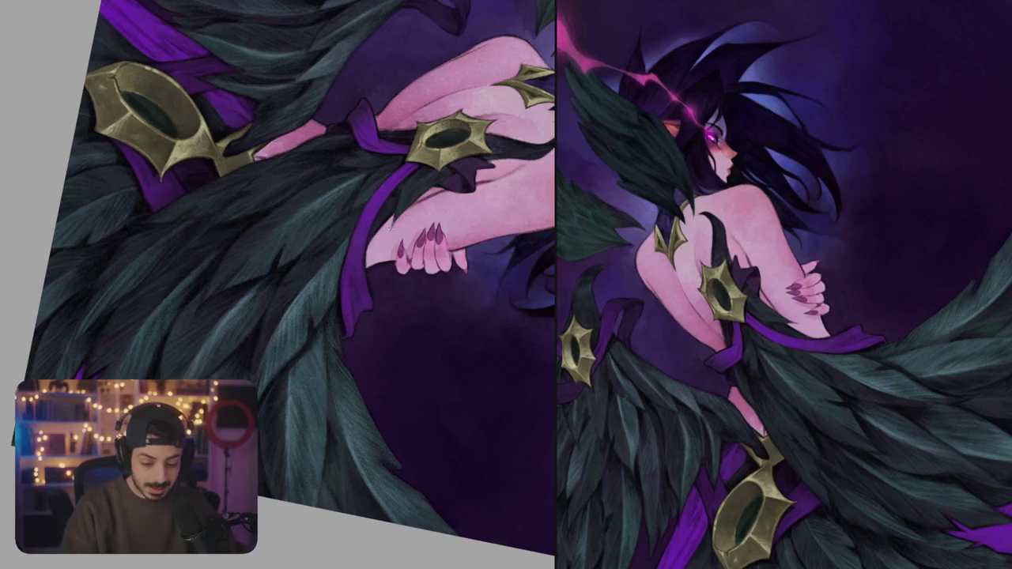
- Paint a darker pink shadow stroke on the back near the gold brooch
scroll(364, 183, up, 3)
scroll(364, 183, up, 3)
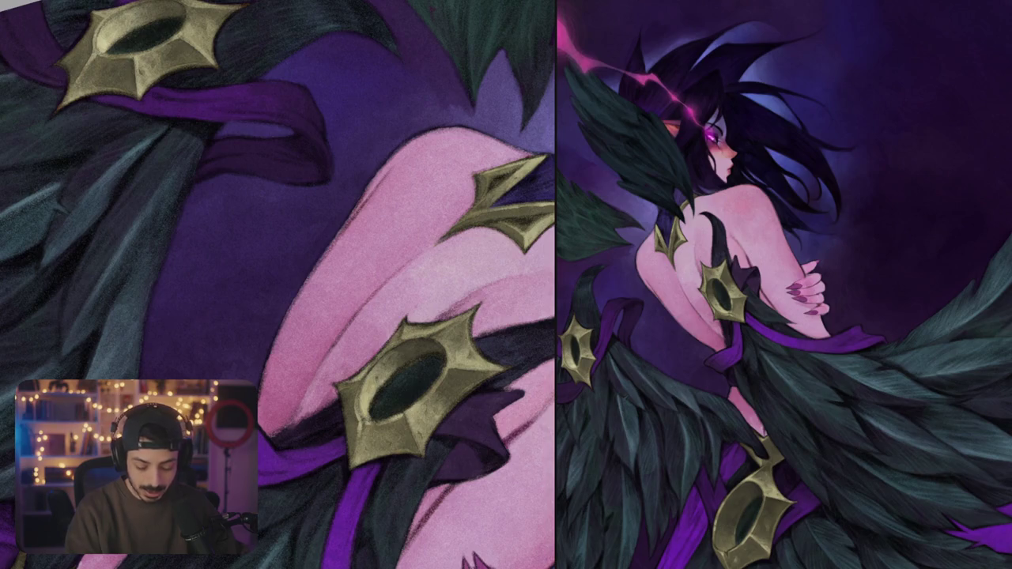
scroll(316, 316, down, 5)
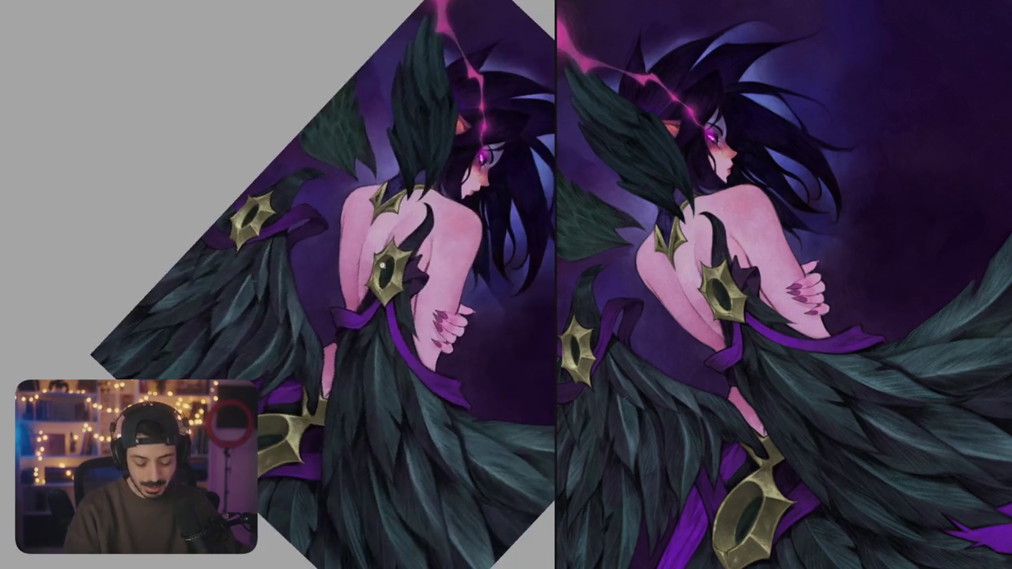
scroll(277, 284, up, 5)
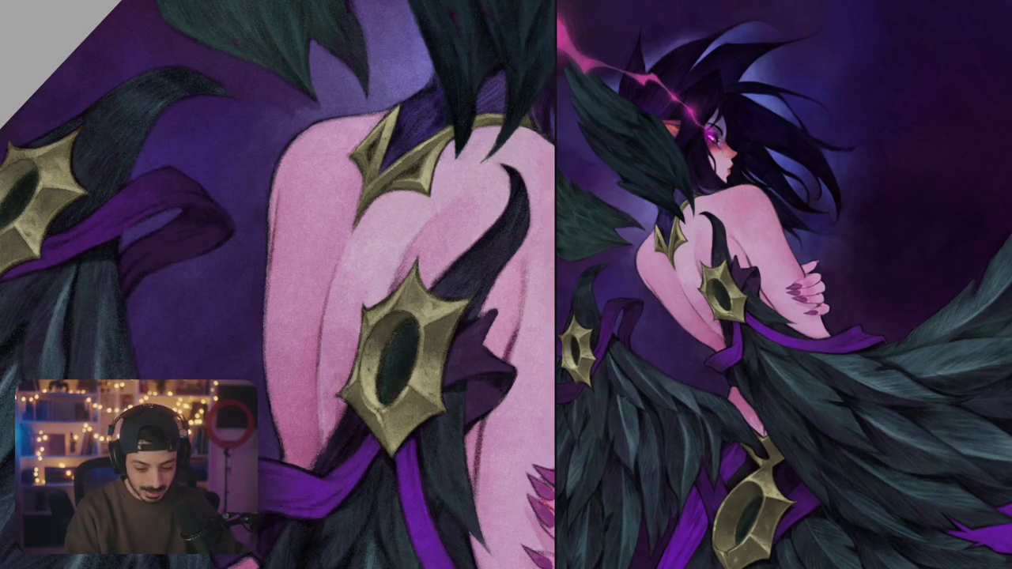
scroll(396, 284, down, 1)
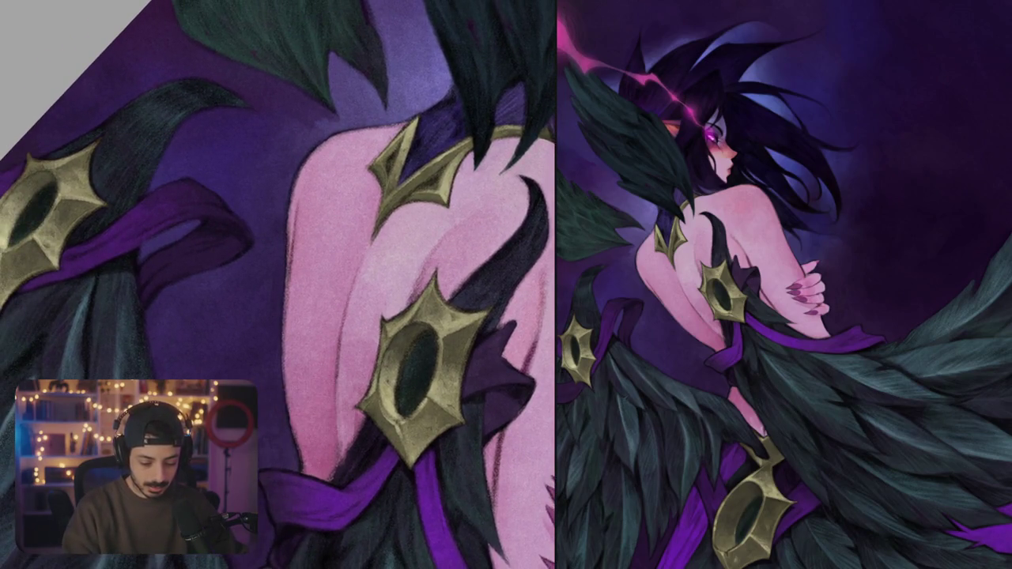
drag(323, 299, 320, 264)
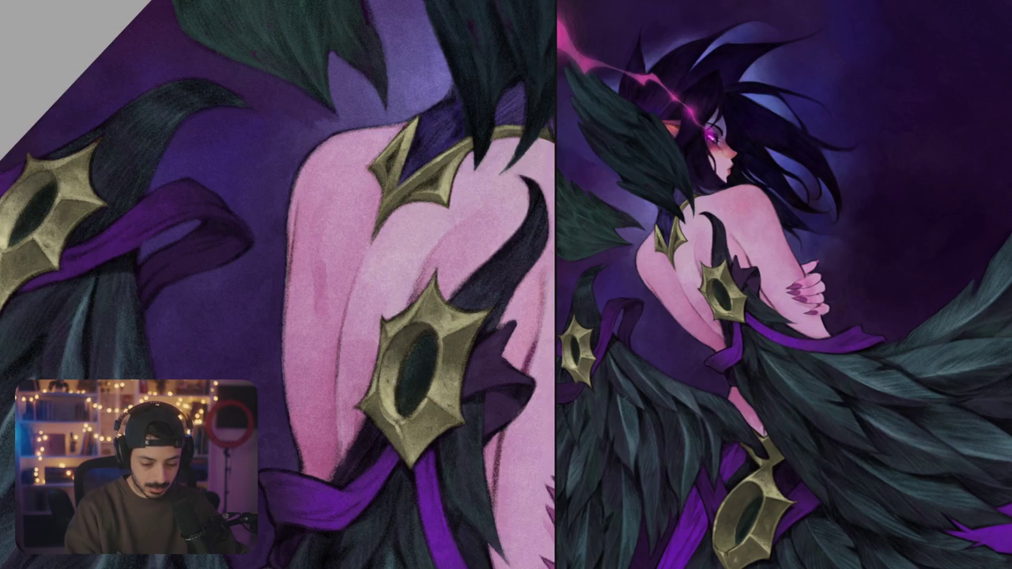
drag(326, 261, 324, 247)
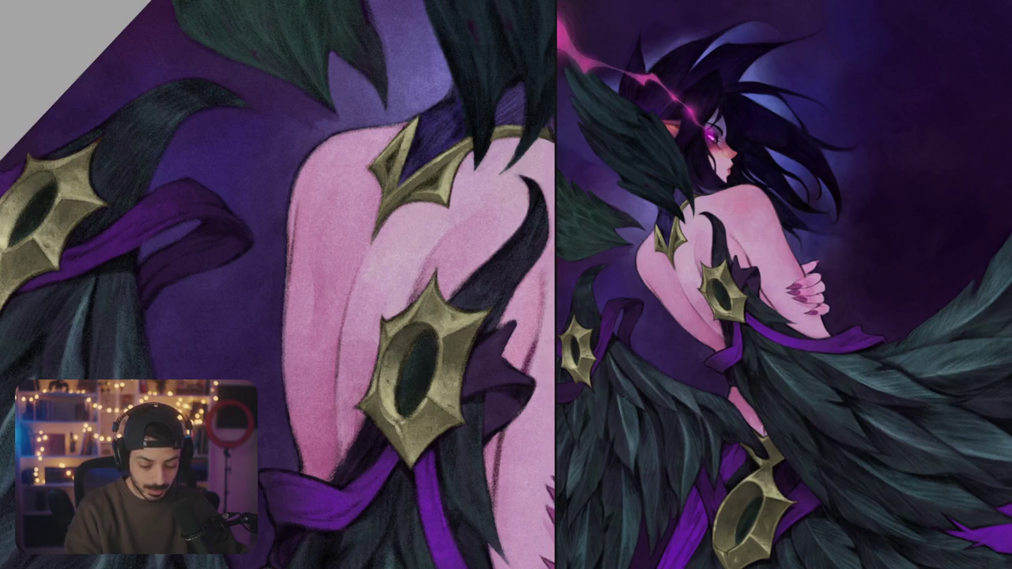
scroll(277, 284, down, 5)
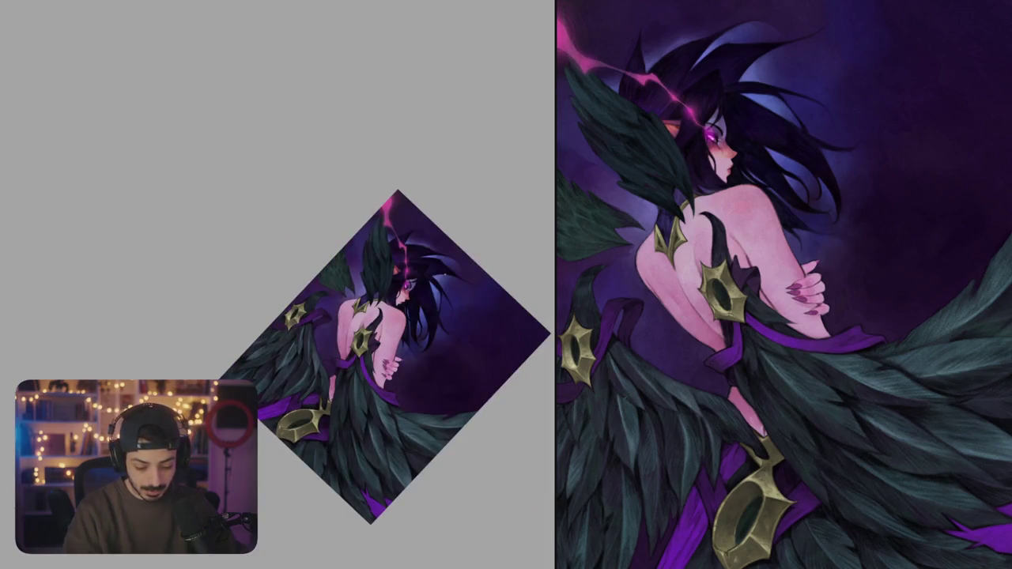
- Paint a faint darker vertical shadow down the woman's back
scroll(277, 285, up, 5)
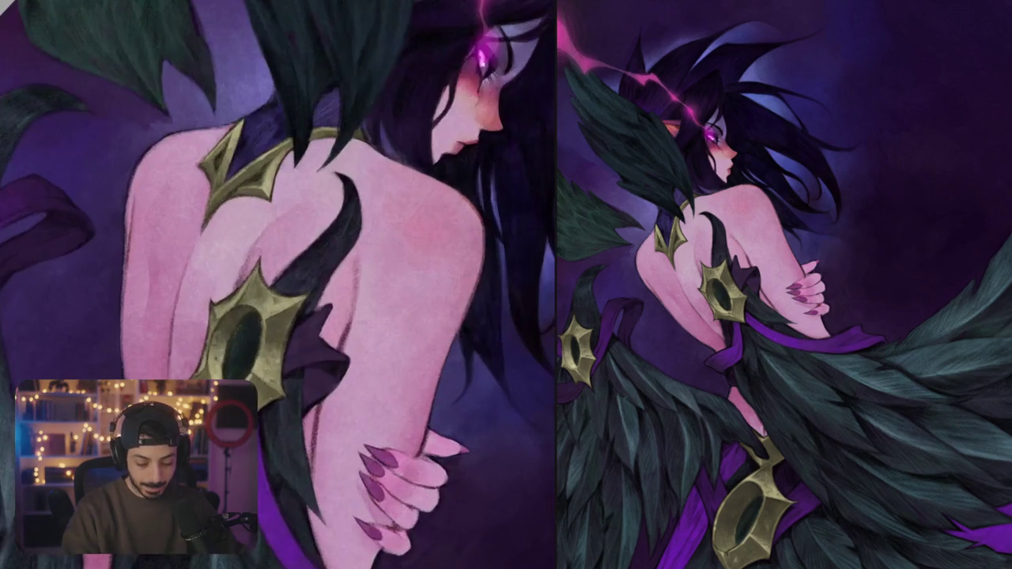
drag(364, 256, 357, 307)
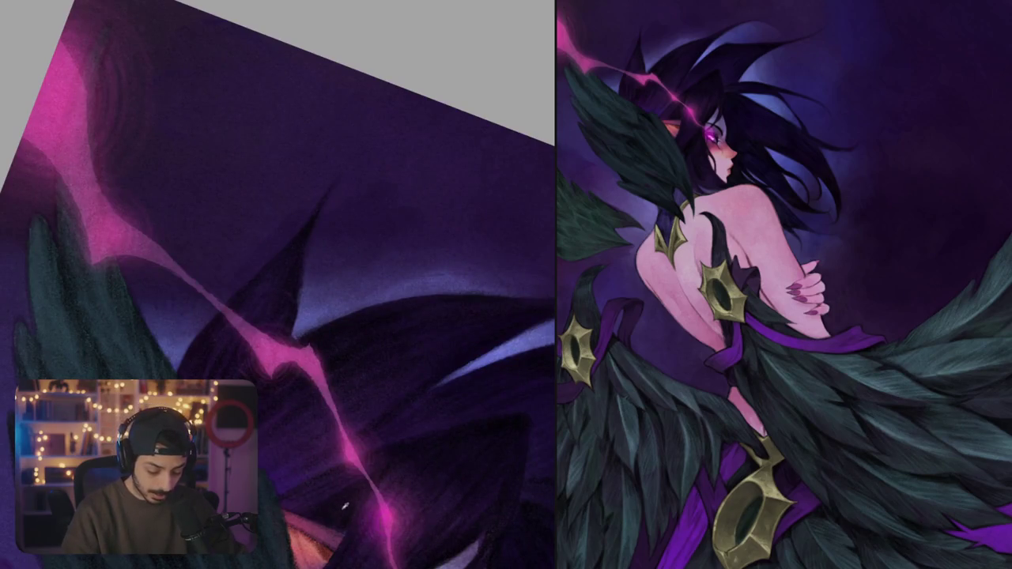
- Add light bluish highlights along the hair spike and smooth its jagged edge with purple
mouse_move(306, 297)
mouse_down()
mouse_move(316, 235)
mouse_move(342, 187)
mouse_move(309, 294)
mouse_up()
drag(332, 252, 314, 305)
mouse_move(340, 269)
mouse_down()
mouse_move(313, 316)
mouse_move(321, 221)
mouse_move(340, 233)
mouse_move(332, 272)
mouse_up()
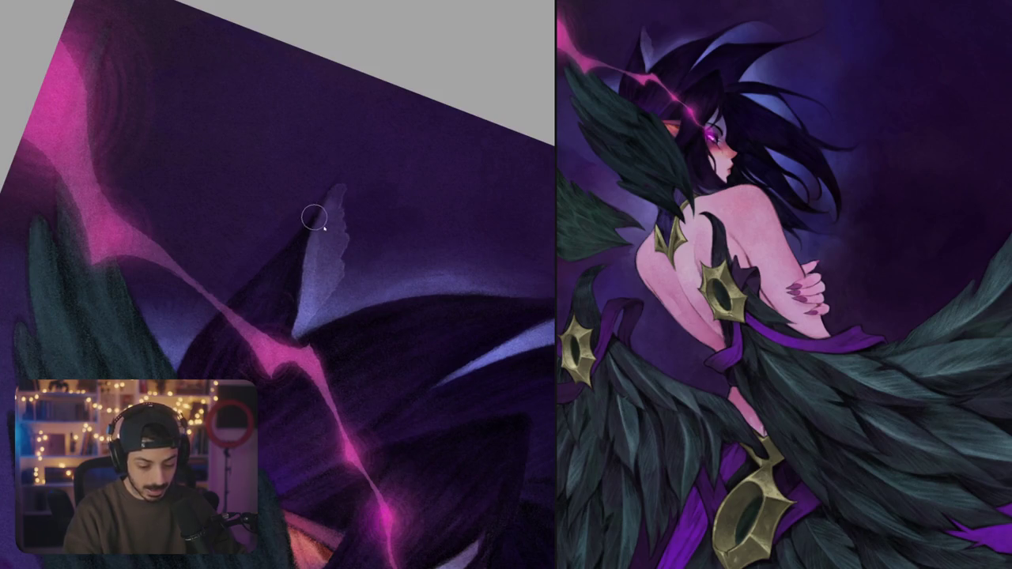
drag(351, 237, 318, 296)
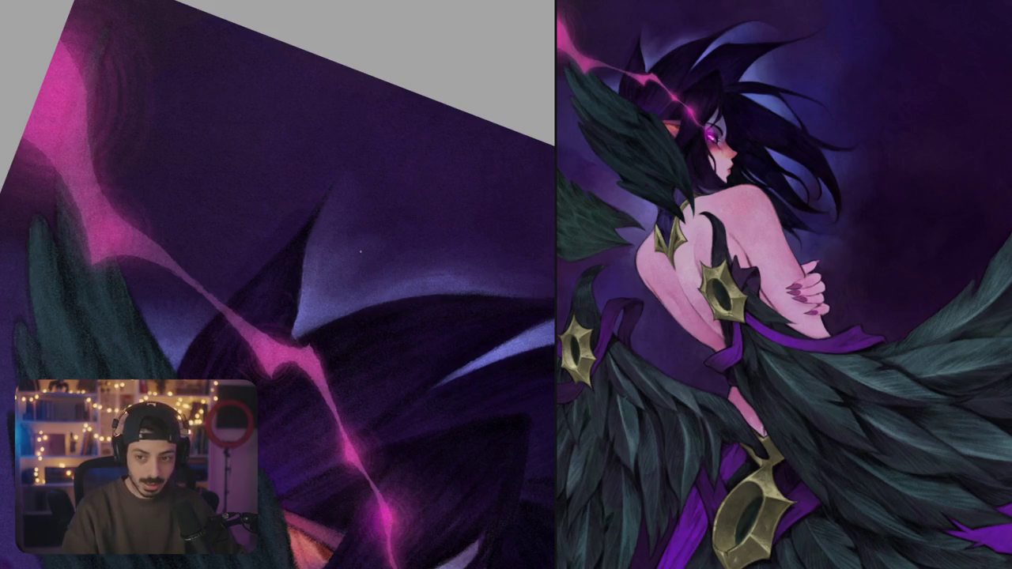
drag(360, 250, 384, 335)
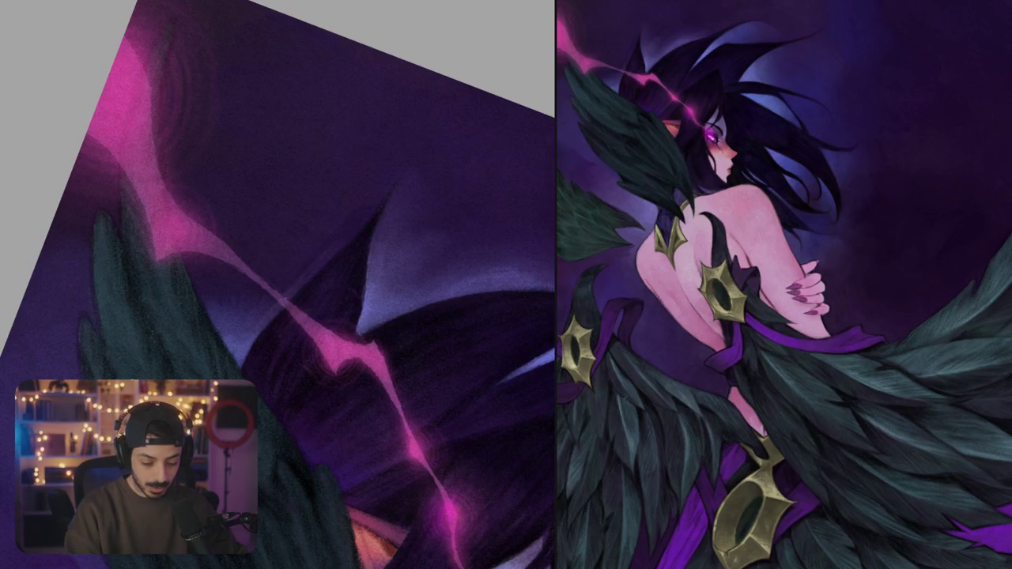
- Build up faint light lavender highlights along the dark wing tip's edge
drag(319, 266, 245, 332)
mouse_move(282, 289)
mouse_down()
mouse_move(239, 344)
mouse_move(277, 284)
mouse_up()
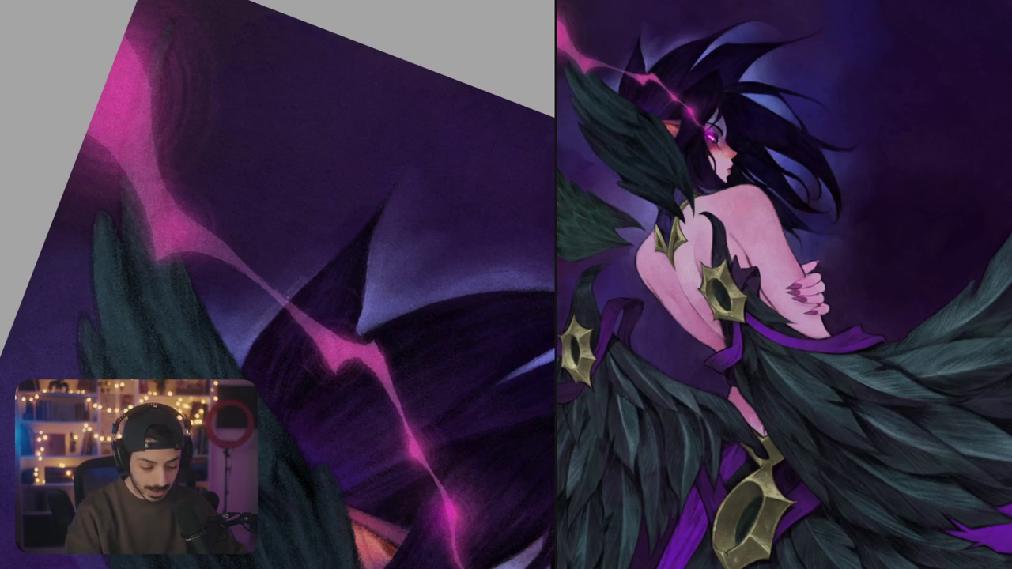
mouse_move(289, 282)
mouse_down()
mouse_move(243, 334)
mouse_move(228, 320)
mouse_up()
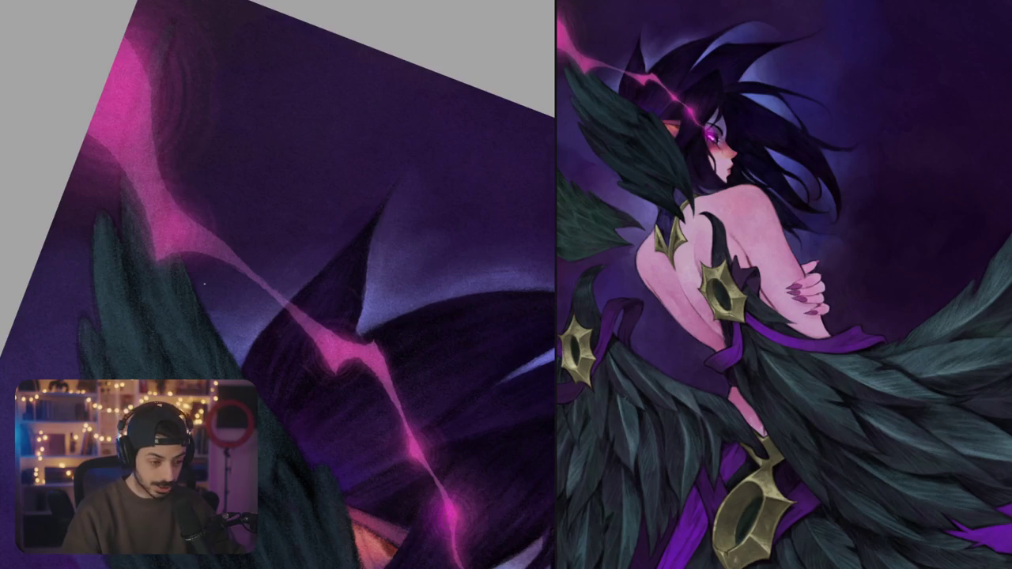
scroll(430, 341, down, 5)
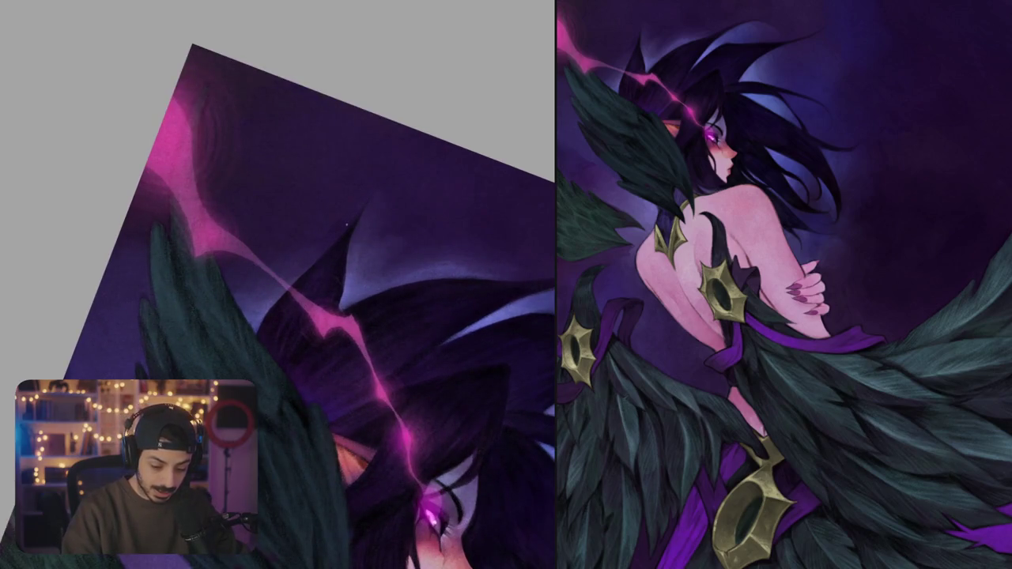
- Paint a thin light highlight along the wing edge beside the magenta streak
drag(332, 242, 297, 273)
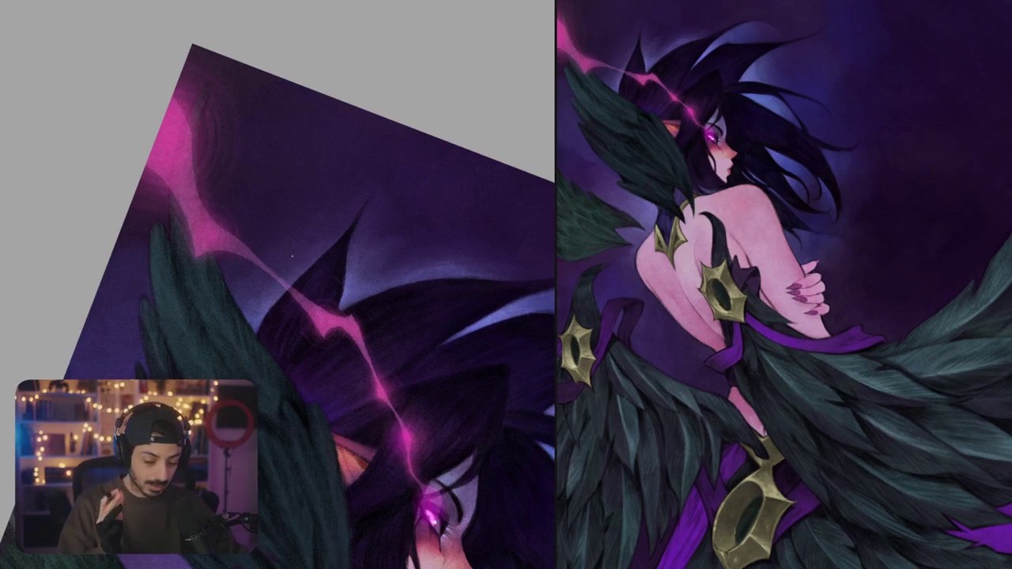
drag(291, 254, 294, 226)
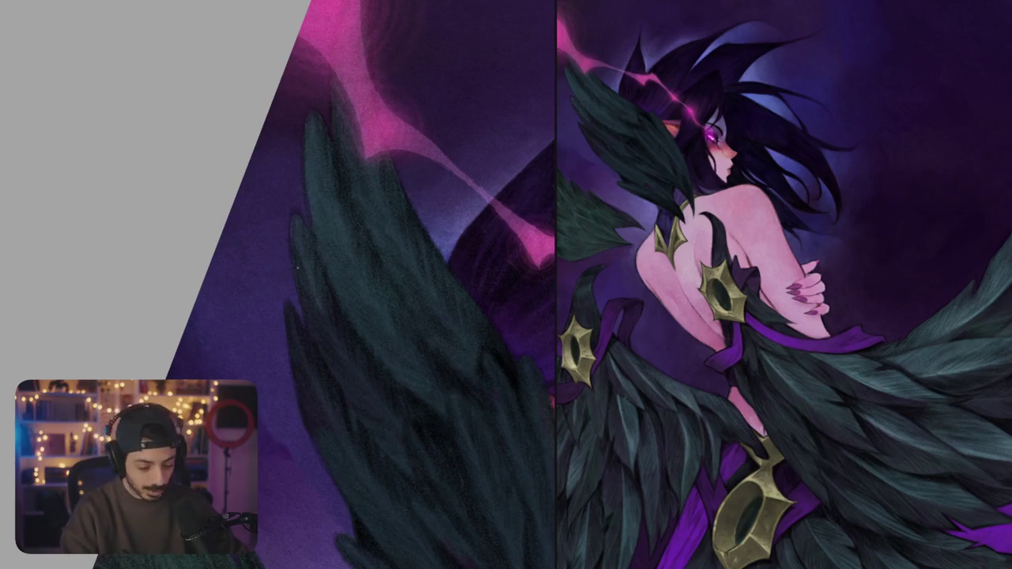
- Paint thin lavender lines up and down the dark wing's left edge
drag(297, 306, 286, 223)
key(ctrl+z)
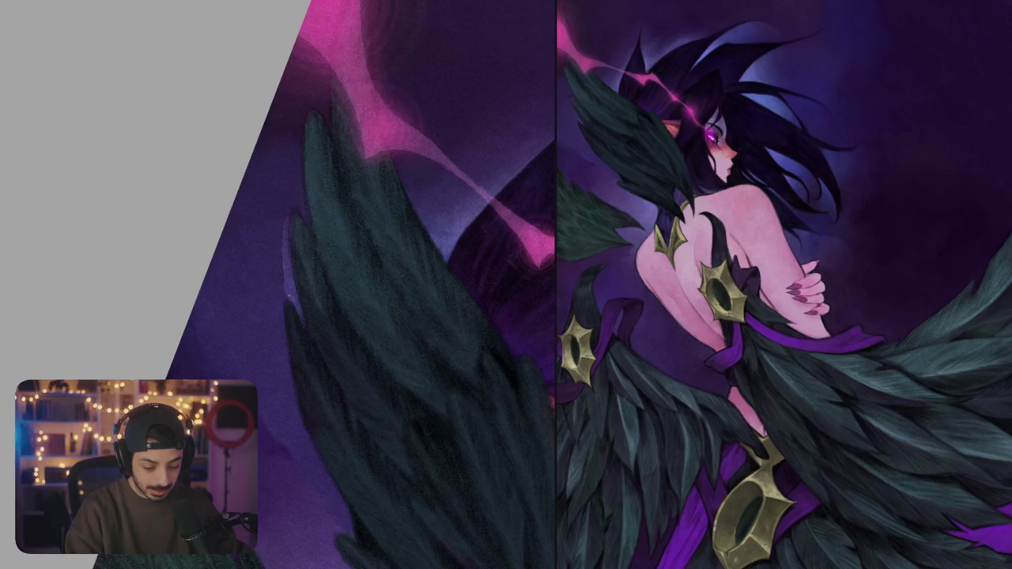
drag(283, 294, 280, 334)
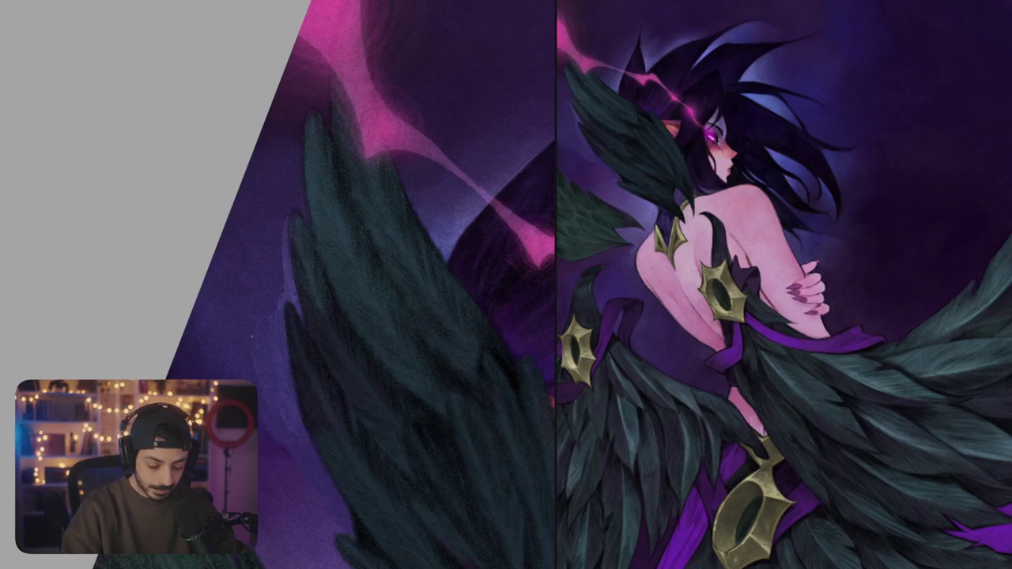
mouse_move(265, 338)
mouse_down()
mouse_move(288, 237)
mouse_move(275, 215)
mouse_move(289, 191)
mouse_up()
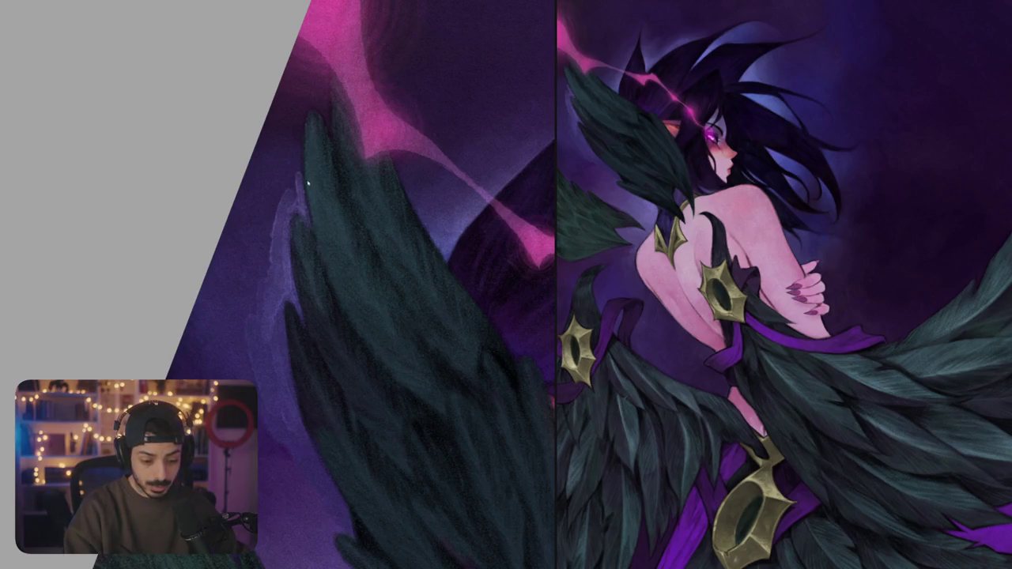
scroll(304, 197, up, 3)
scroll(305, 196, up, 3)
drag(303, 253, 301, 263)
mouse_move(301, 189)
mouse_down()
mouse_move(297, 256)
mouse_move(278, 273)
mouse_up()
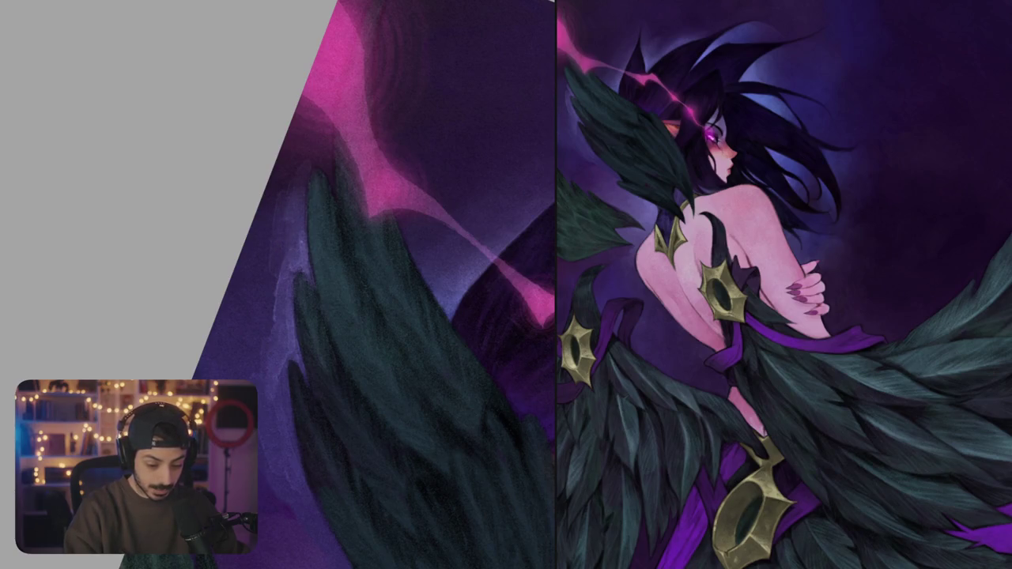
- Sample the wing-edge colour and repaint the feather's left edge and tip with light tones
alt+click(309, 237)
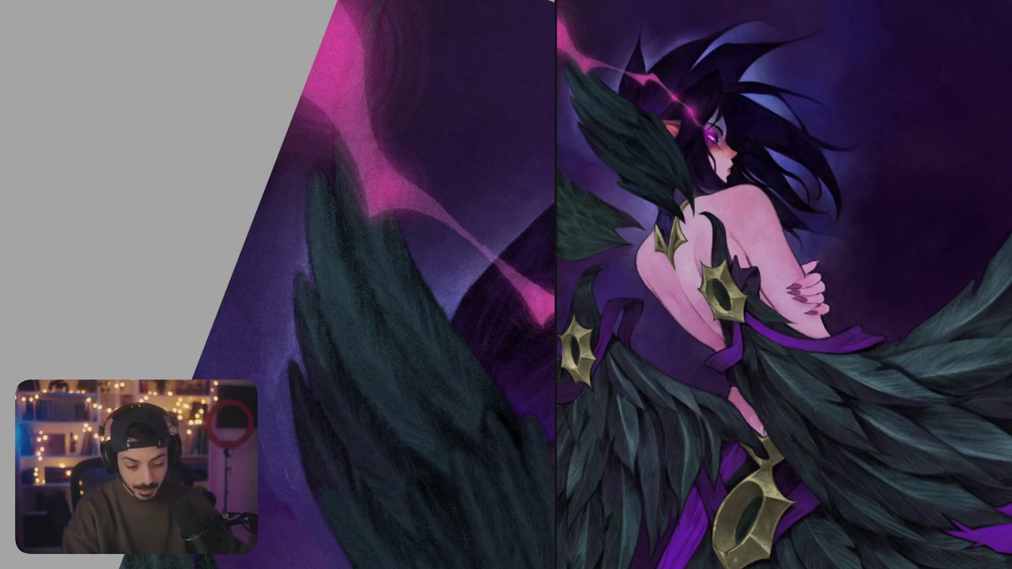
drag(285, 345, 305, 247)
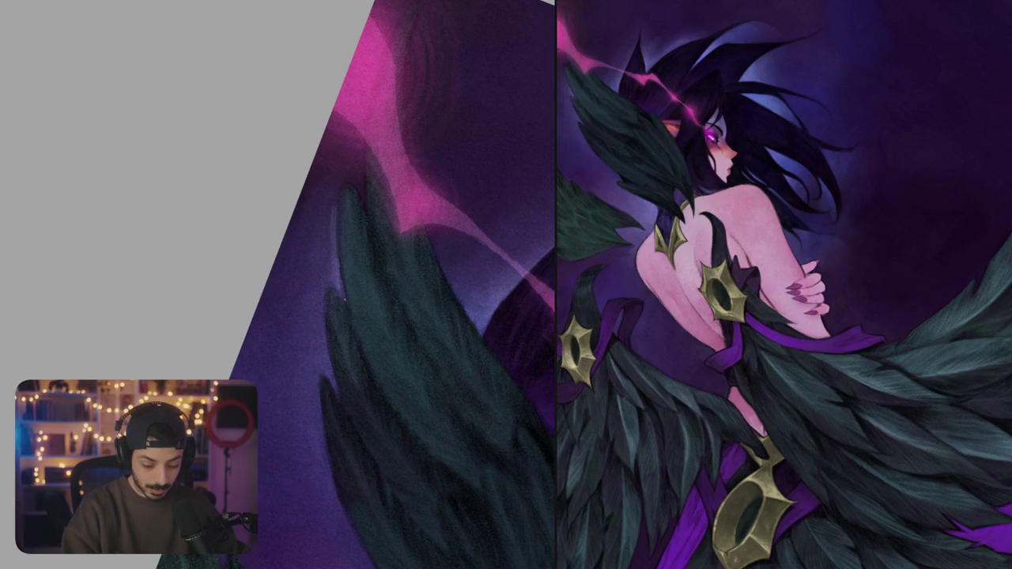
mouse_move(324, 283)
mouse_down()
mouse_move(312, 365)
mouse_move(329, 255)
mouse_move(317, 256)
mouse_up()
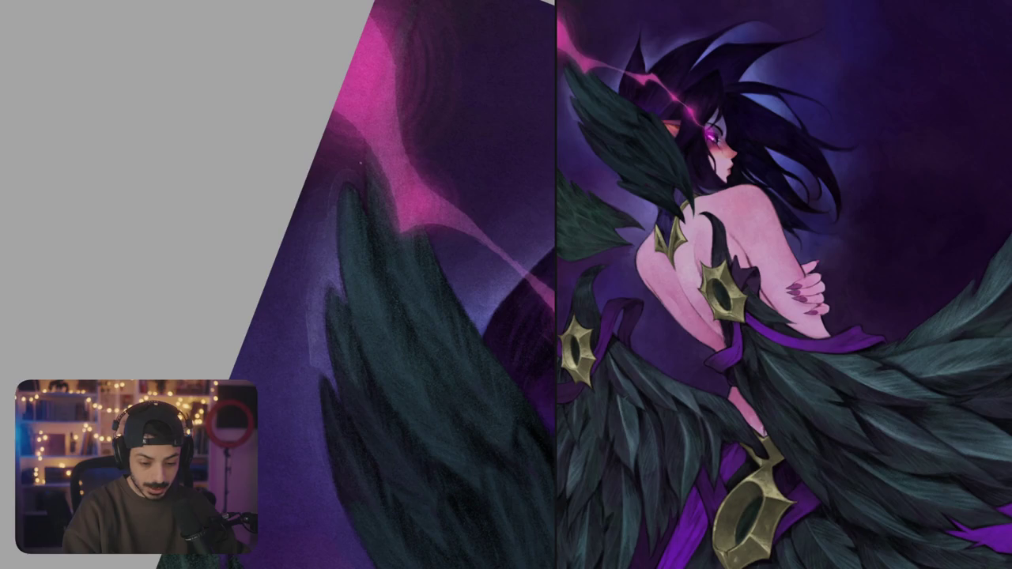
drag(349, 166, 346, 150)
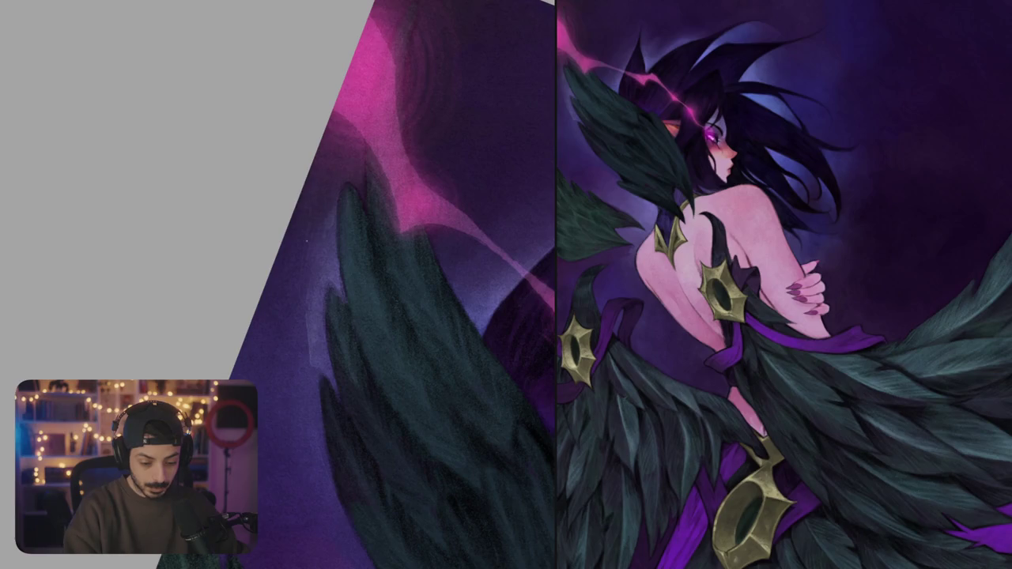
drag(325, 254, 342, 178)
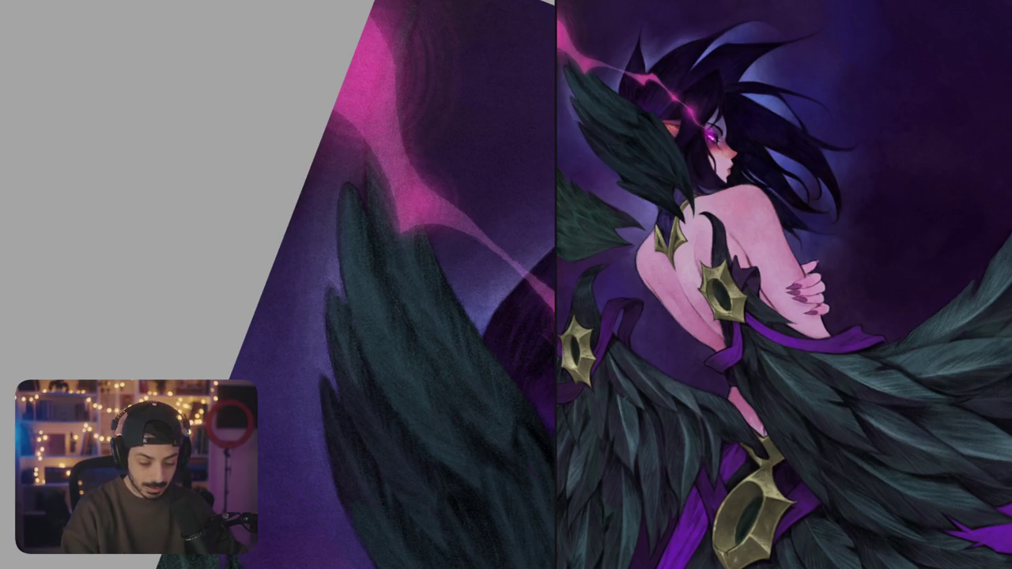
- Paint widening, brighter purple highlights up the wing's left edge
scroll(293, 218, up, 2)
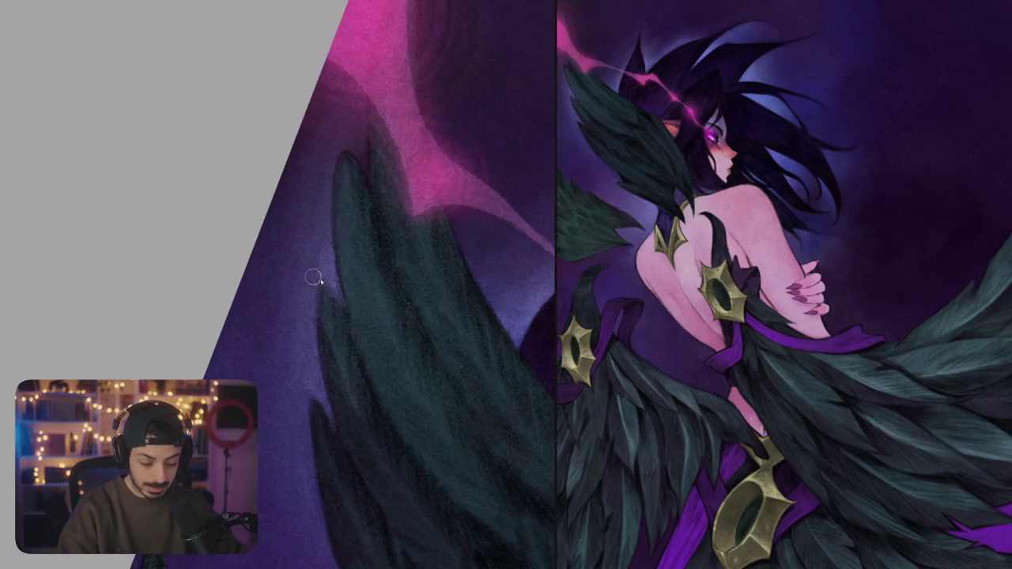
drag(339, 297, 325, 230)
drag(329, 273, 323, 215)
drag(317, 277, 322, 203)
mouse_move(312, 299)
mouse_down()
mouse_move(309, 207)
mouse_move(301, 216)
mouse_up()
drag(306, 357, 314, 333)
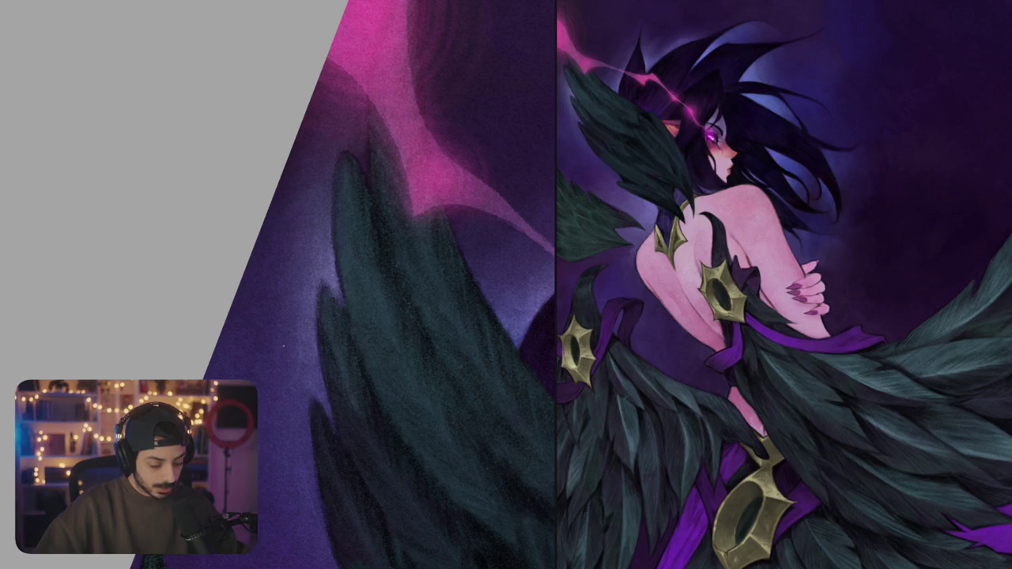
- Rotate the view and layer soft light strokes down the wing's left edge
scroll(314, 354, down, 3)
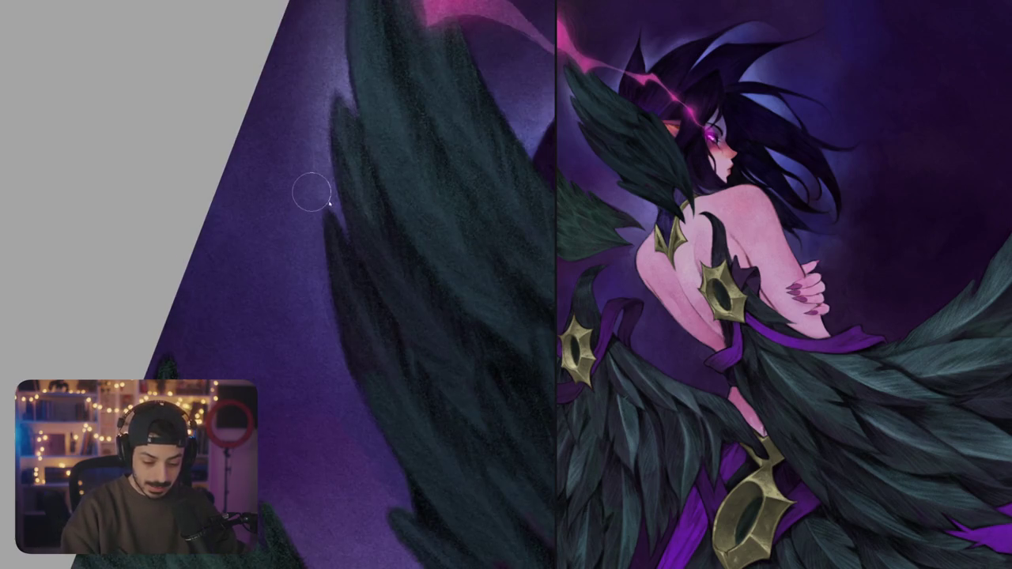
drag(323, 278, 313, 263)
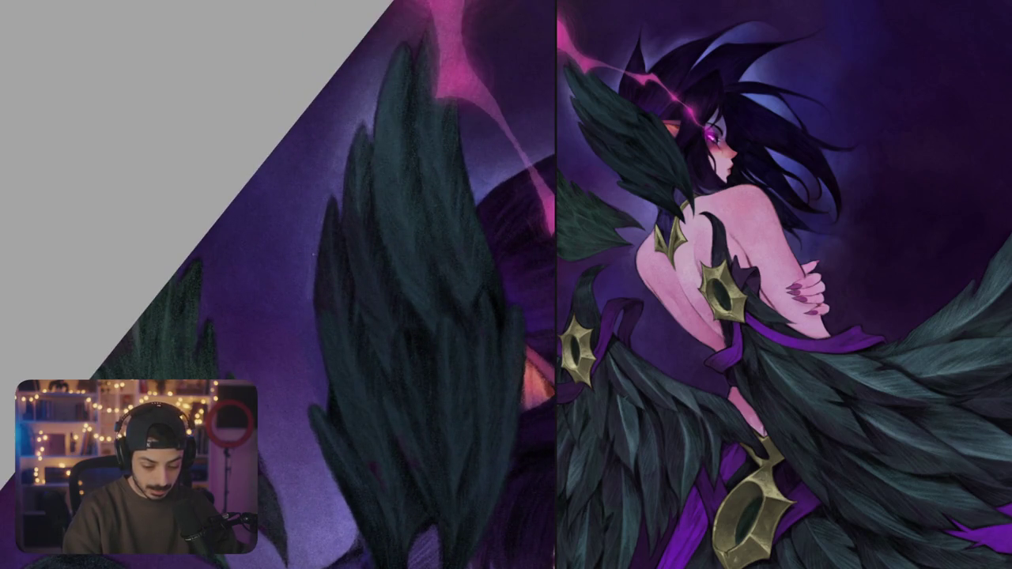
drag(311, 313, 313, 340)
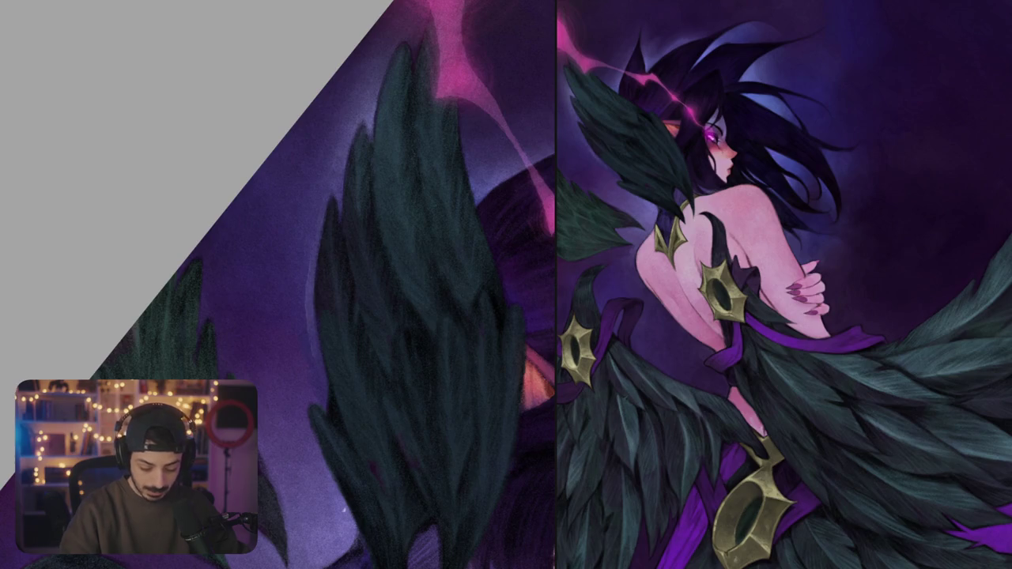
drag(310, 290, 318, 362)
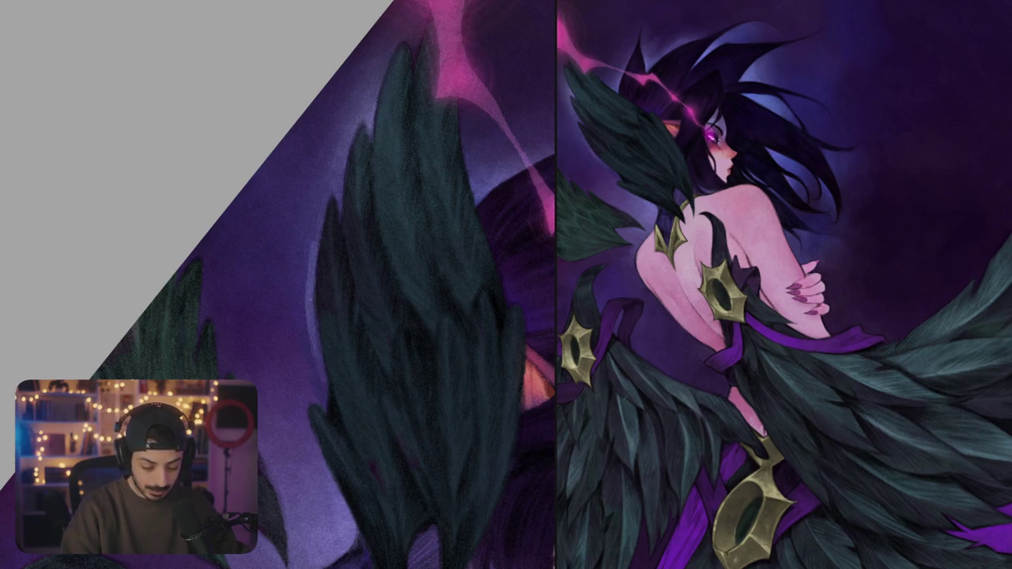
drag(316, 227, 313, 245)
mouse_move(316, 205)
mouse_down()
mouse_move(299, 292)
mouse_move(315, 374)
mouse_up()
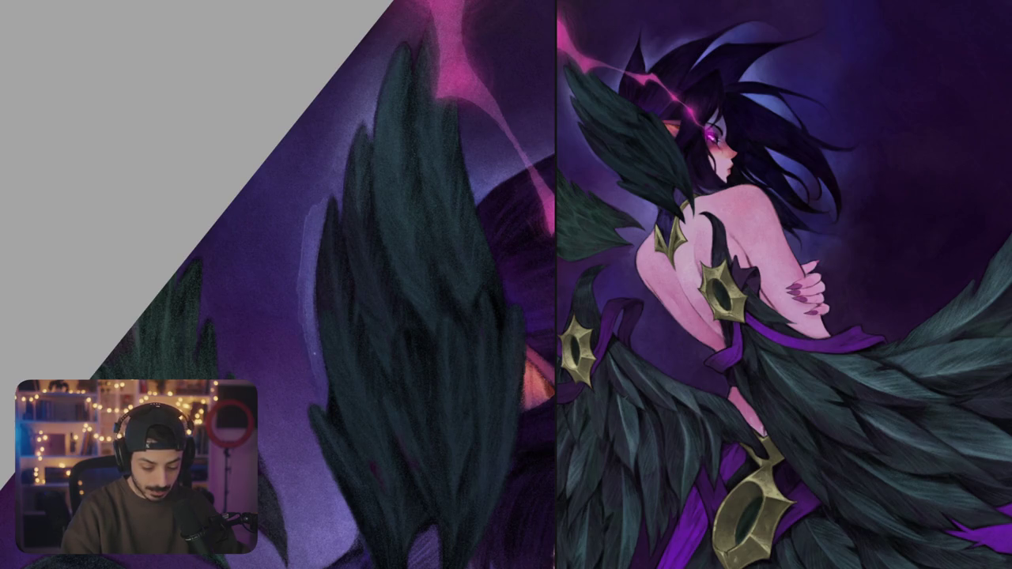
drag(310, 346, 313, 363)
drag(302, 299, 298, 343)
mouse_move(308, 207)
mouse_down()
mouse_move(294, 324)
mouse_move(294, 267)
mouse_up()
- Lighten the wing's upper-left edge and top with lighter purple strokes
drag(323, 186, 297, 227)
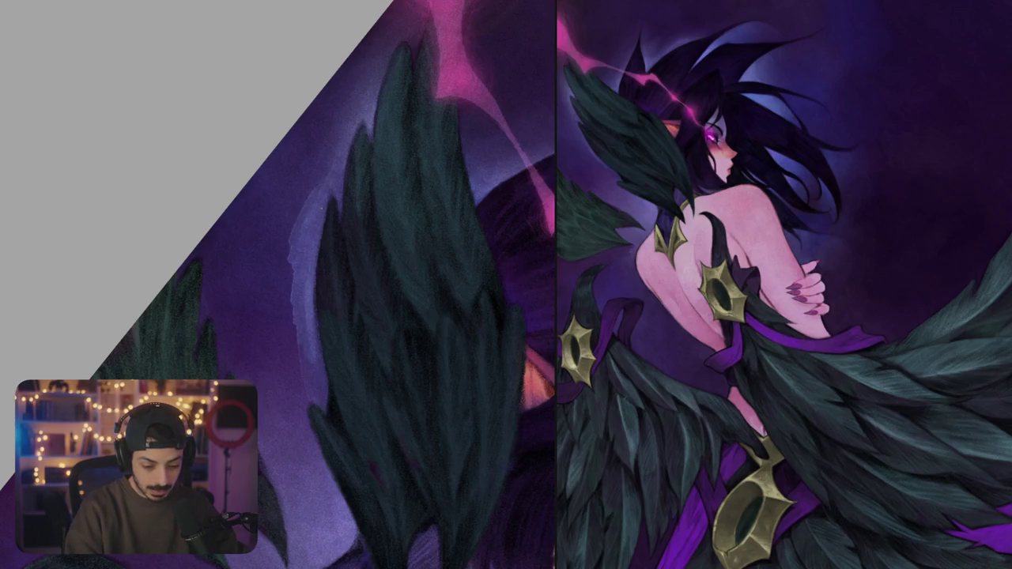
mouse_move(340, 164)
mouse_down()
mouse_move(331, 190)
mouse_move(340, 241)
mouse_up()
mouse_move(324, 203)
mouse_down()
mouse_move(297, 272)
mouse_move(277, 258)
mouse_up()
mouse_move(307, 185)
mouse_down()
mouse_move(275, 223)
mouse_move(308, 212)
mouse_up()
mouse_move(332, 171)
mouse_down()
mouse_move(343, 208)
mouse_move(296, 237)
mouse_move(295, 215)
mouse_move(325, 211)
mouse_move(333, 228)
mouse_up()
drag(344, 193, 329, 239)
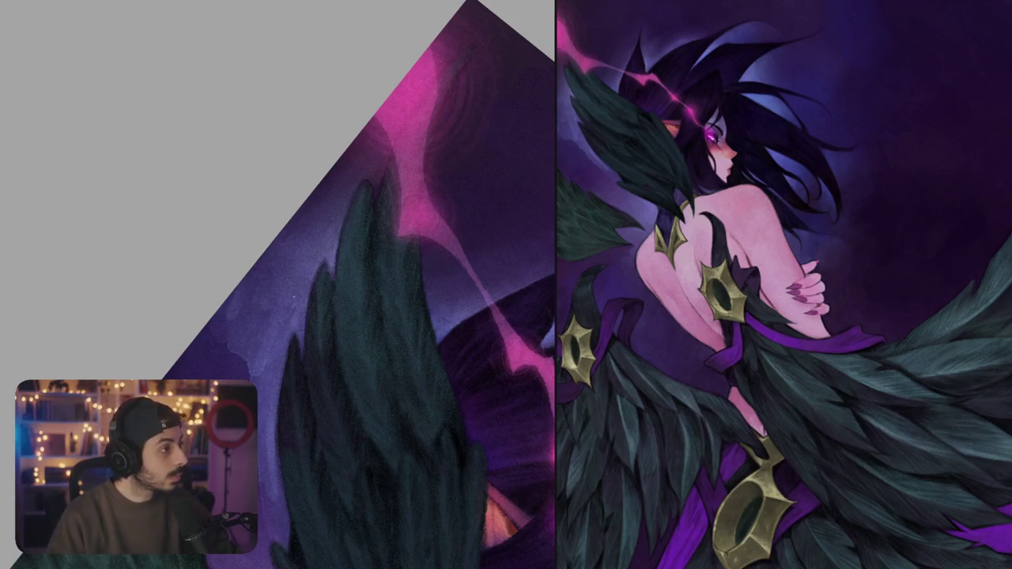
- Brush a lavender rim onto the background along the wing feather's tip
scroll(342, 235, down, 3)
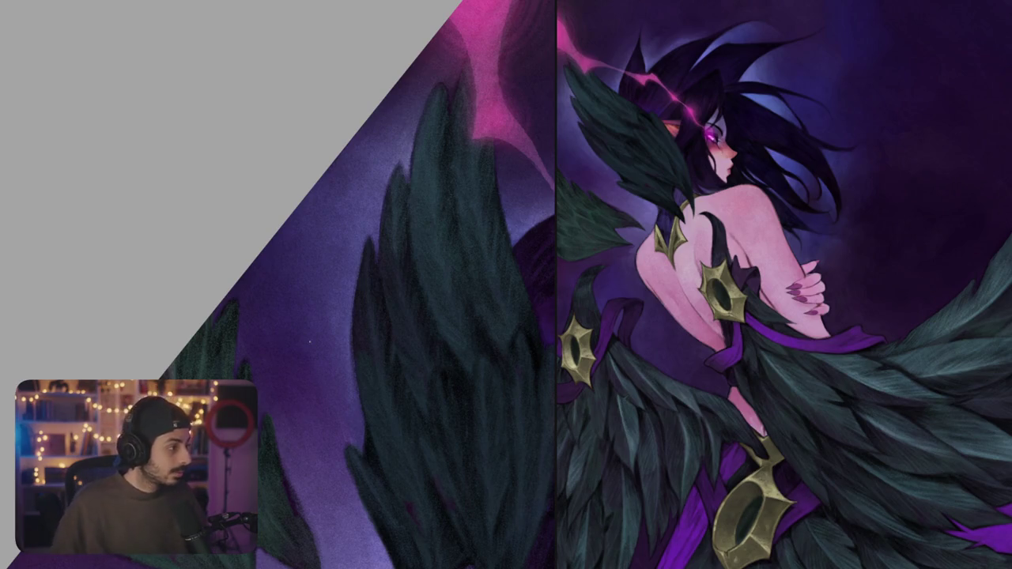
scroll(387, 261, down, 2)
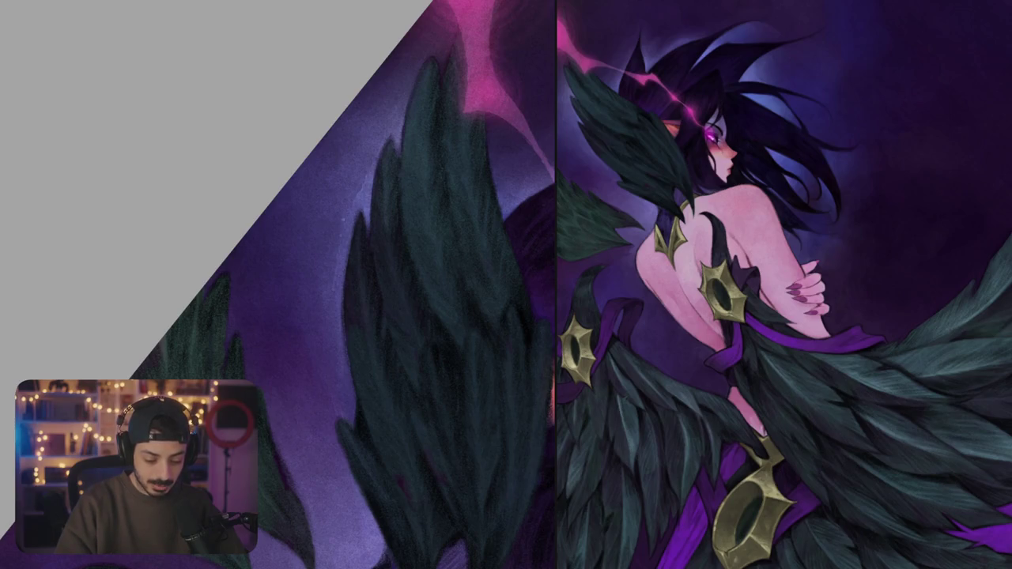
mouse_move(324, 237)
mouse_down()
mouse_move(330, 205)
mouse_move(366, 168)
mouse_up()
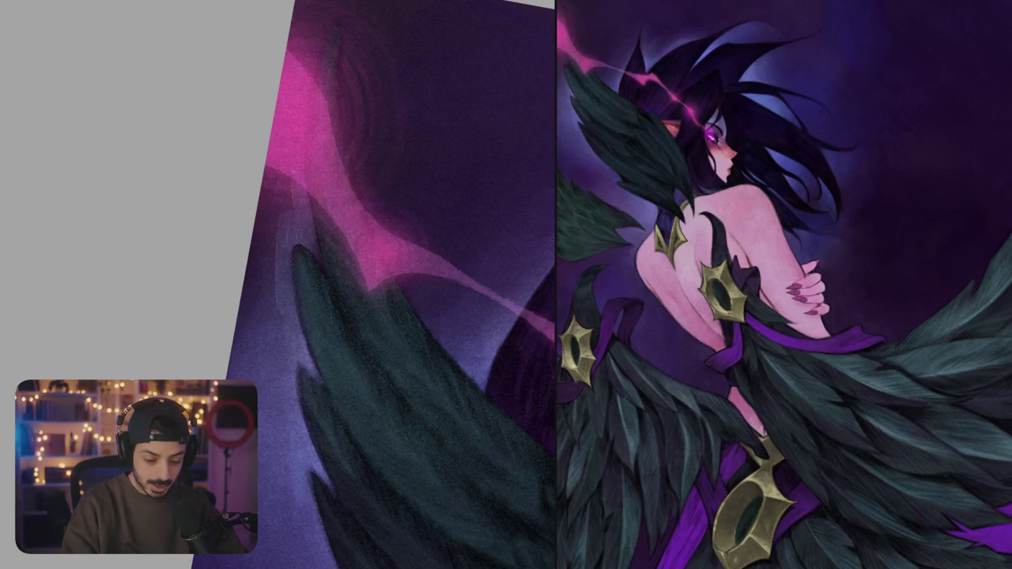
scroll(280, 244, up, 3)
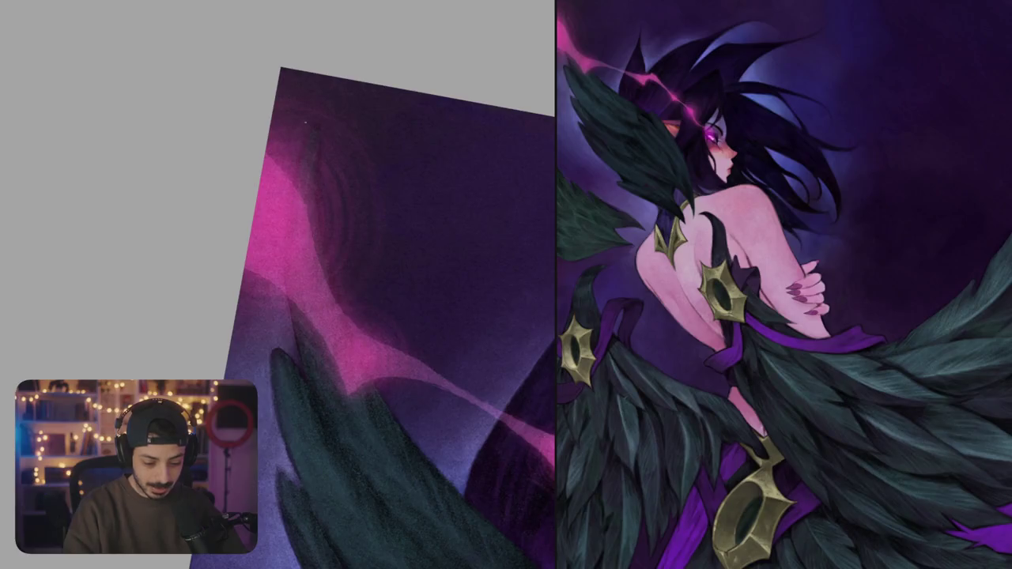
- Add a soft glow and faint vertical light strokes to the top-left dark purple background
drag(277, 114, 328, 112)
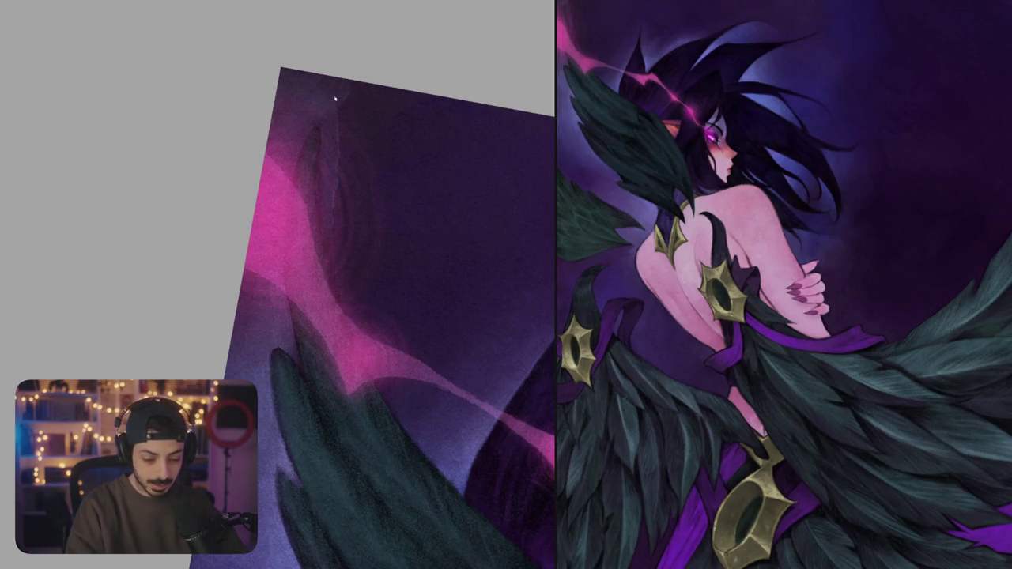
drag(301, 118, 291, 158)
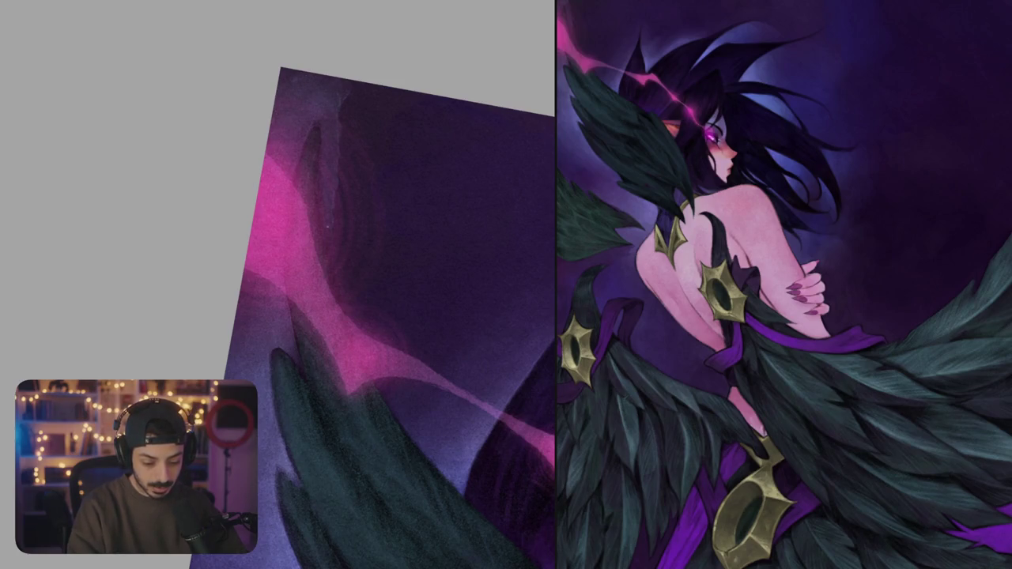
mouse_move(342, 83)
mouse_down()
mouse_move(348, 168)
mouse_move(363, 188)
mouse_up()
drag(364, 102, 364, 140)
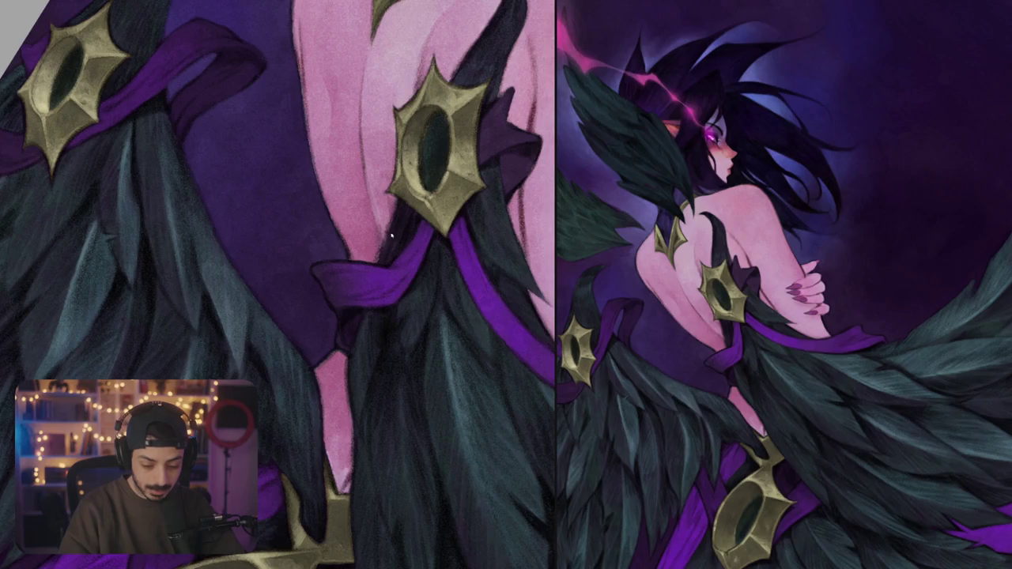
- Fit the whole artwork to screen, then zoom onto the lower back's gold ornaments and purple sash
key(ctrl+0)
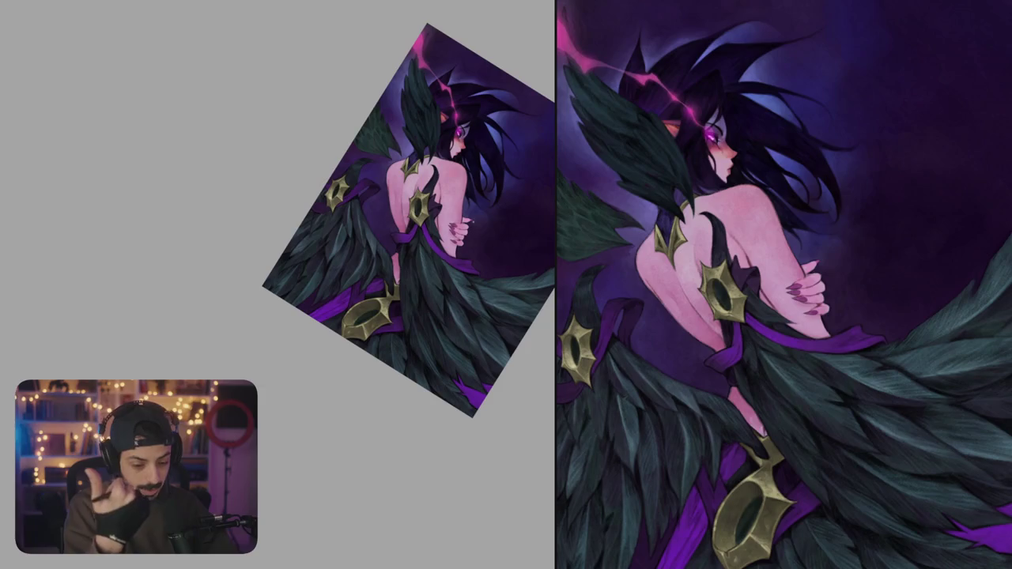
scroll(472, 224, up, 5)
scroll(472, 224, up, 3)
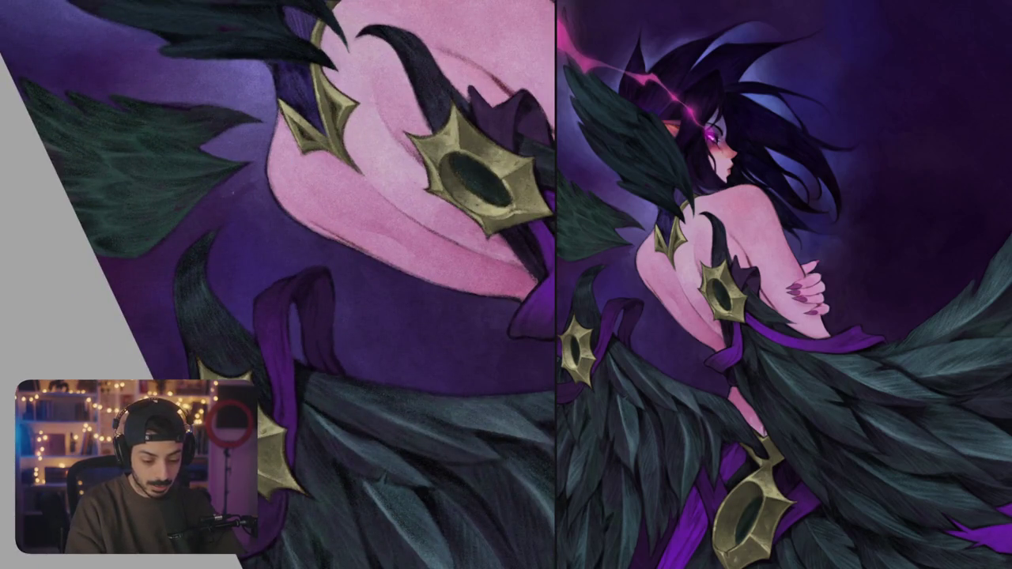
drag(238, 187, 282, 212)
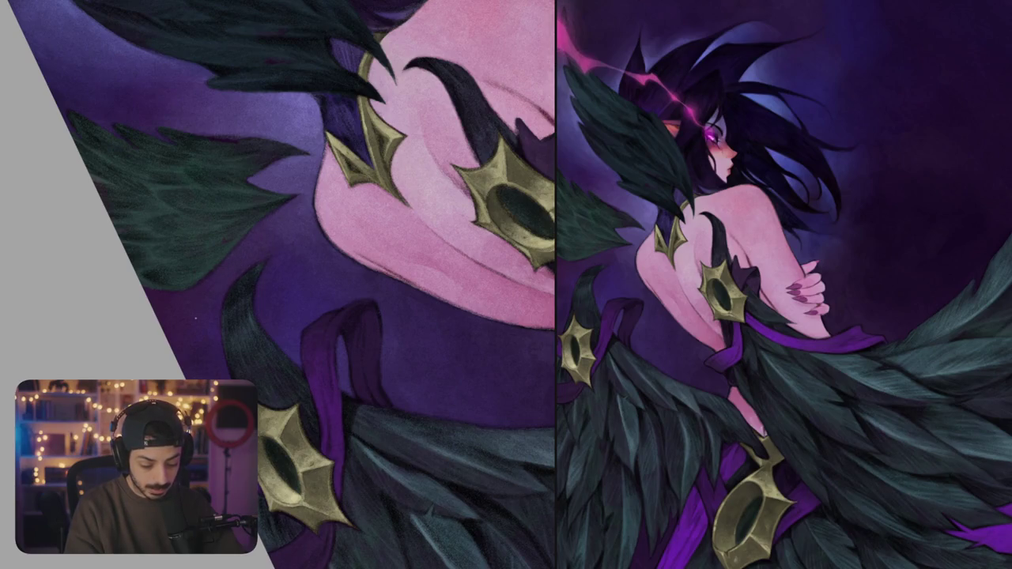
scroll(281, 263, down, 3)
scroll(281, 264, up, 3)
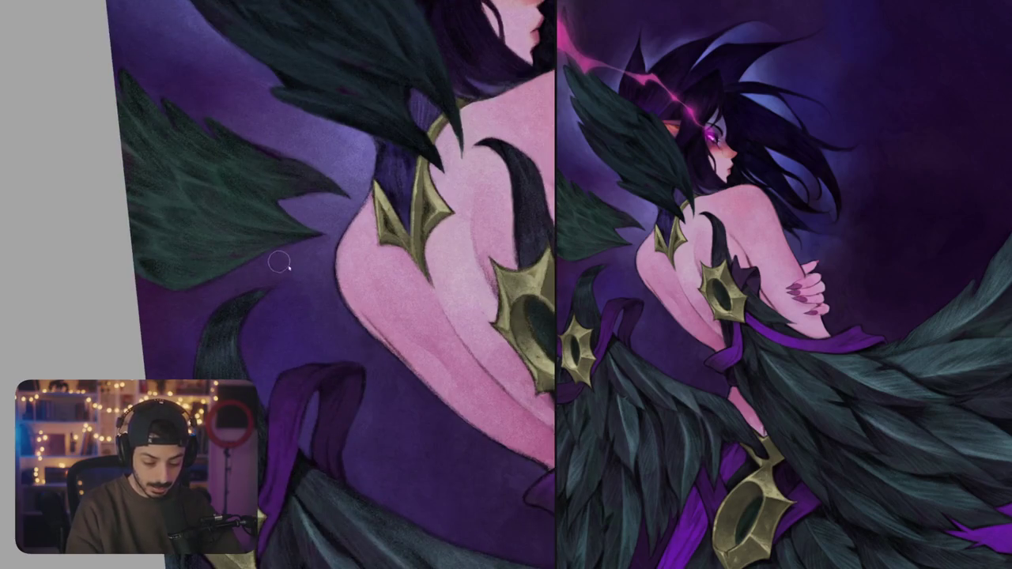
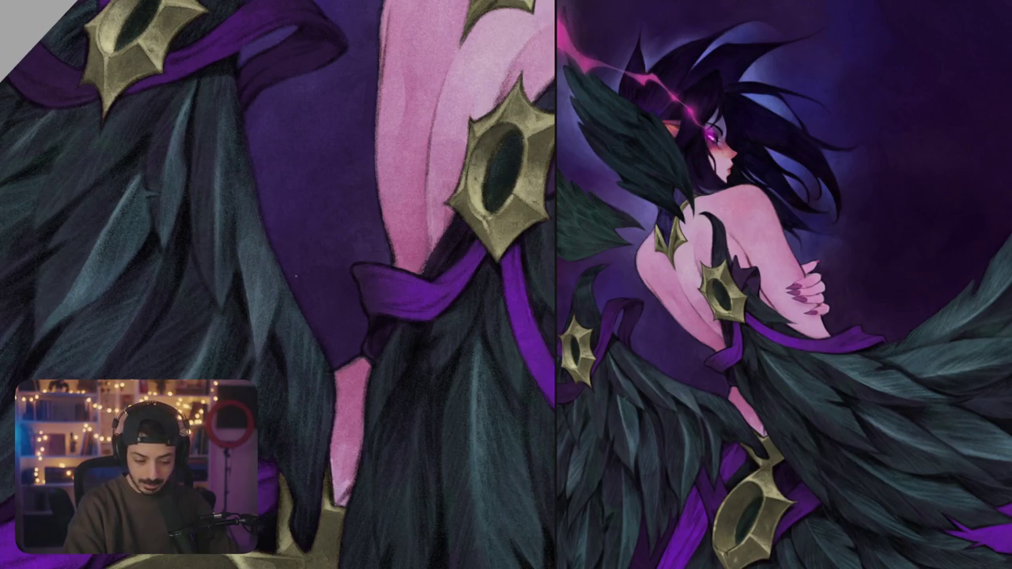
- Rotate and zoom the canvas view to look over the whole winged figure
key(ctrl+0)
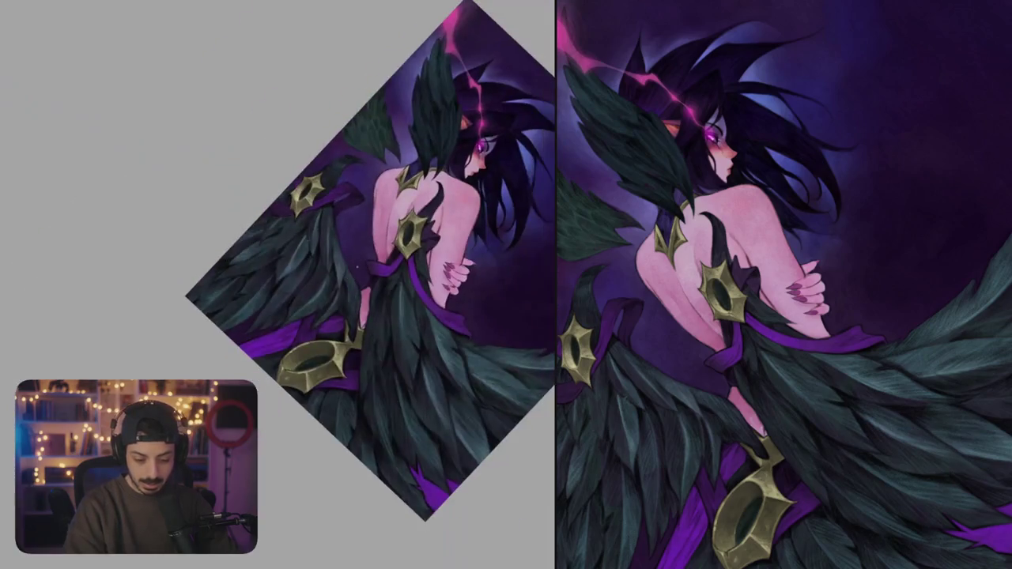
mouse_move(369, 388)
mouse_down()
mouse_move(408, 385)
mouse_move(379, 399)
mouse_move(435, 335)
mouse_up()
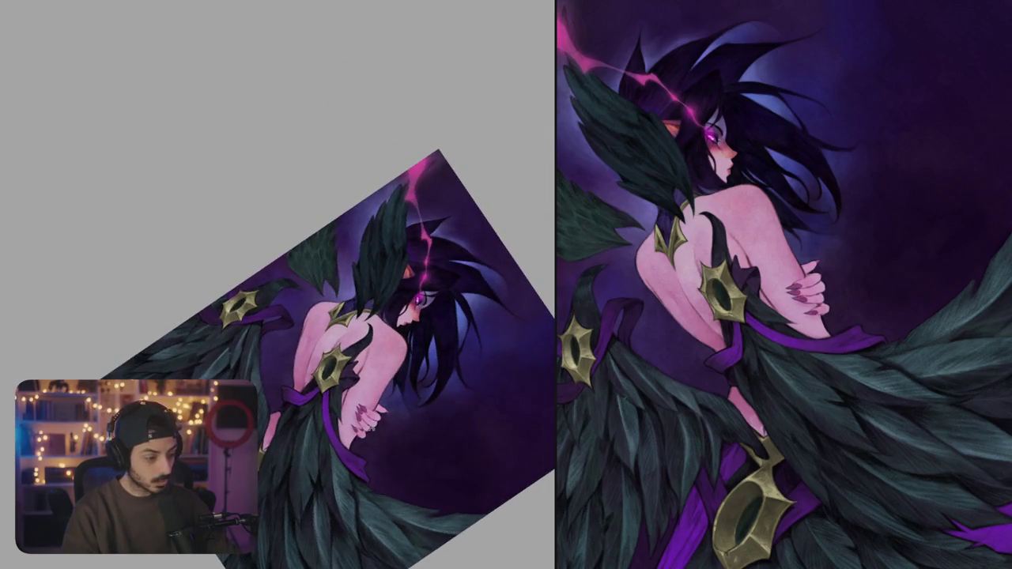
scroll(419, 245, up, 5)
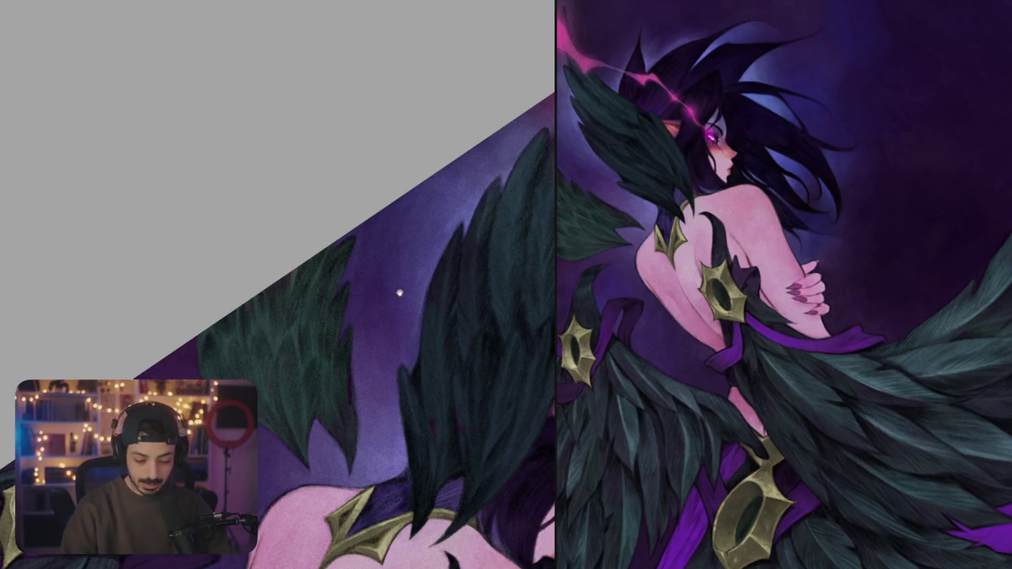
drag(400, 292, 394, 361)
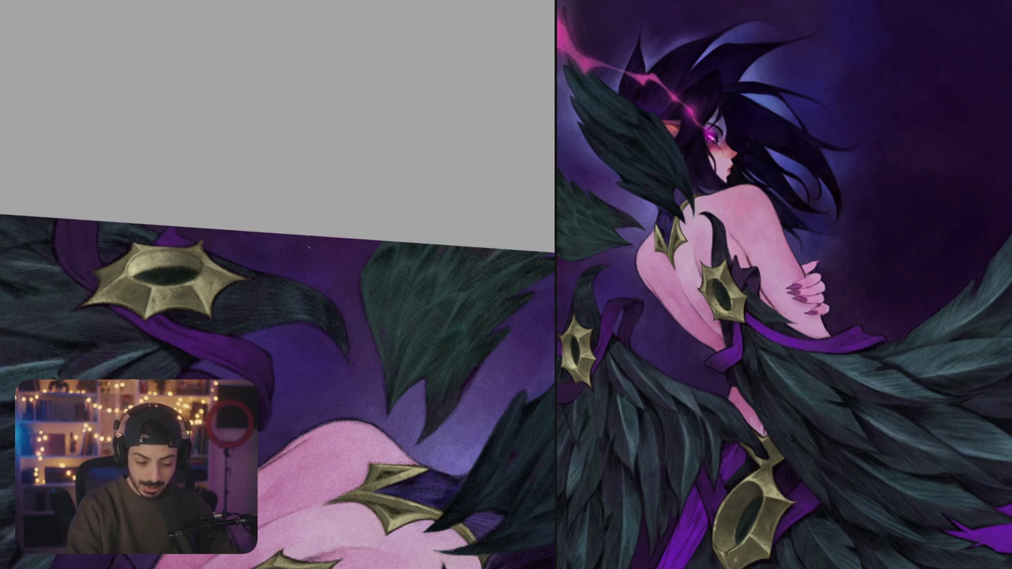
scroll(277, 246, down, 5)
drag(277, 246, 340, 317)
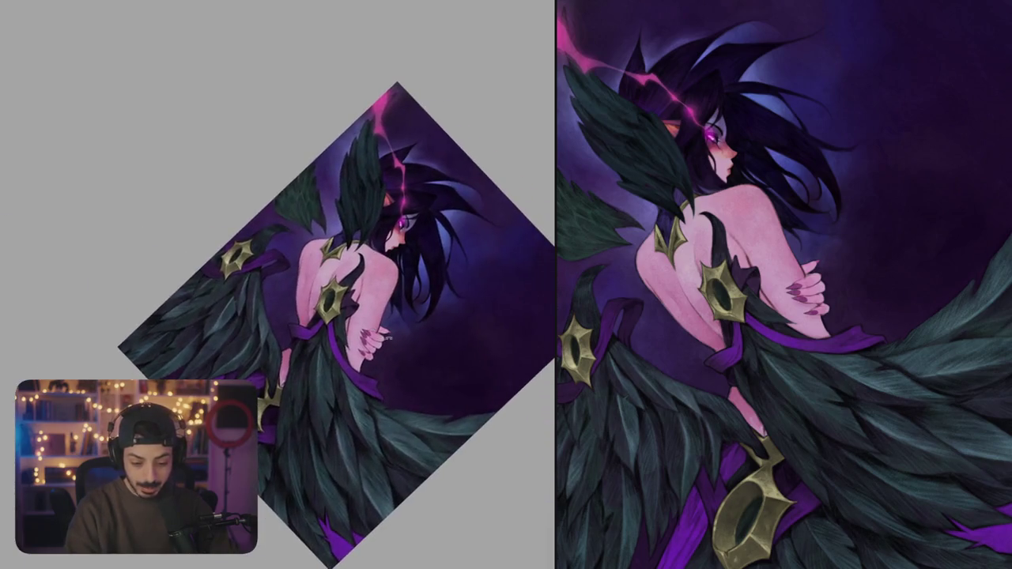
mouse_move(340, 316)
mouse_down()
mouse_move(400, 328)
mouse_move(341, 206)
mouse_move(315, 257)
mouse_up()
scroll(341, 206, up, 5)
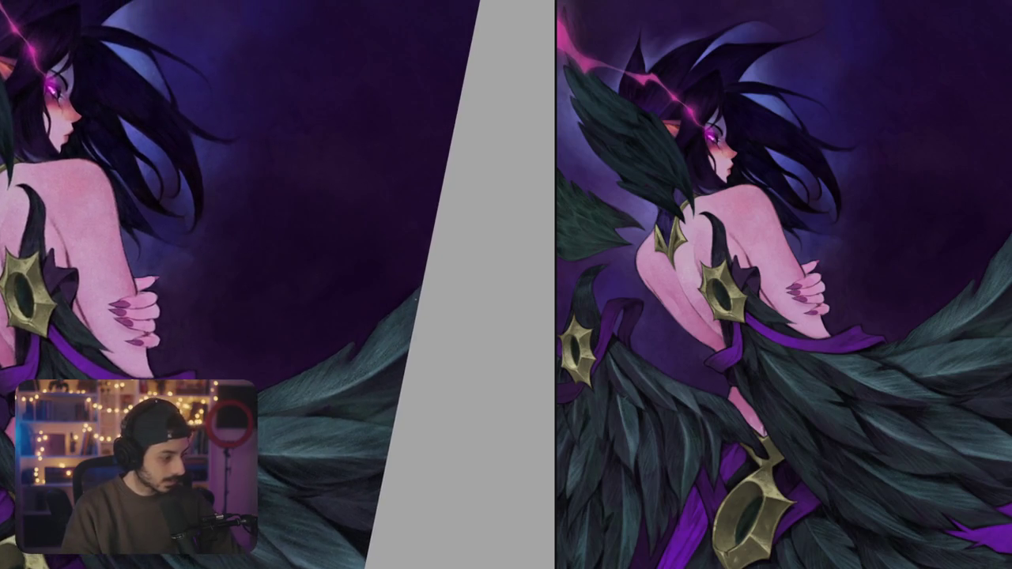
- Undo a stray bright stroke on the wing edge, then add a light lavender sash highlight
drag(419, 282, 393, 306)
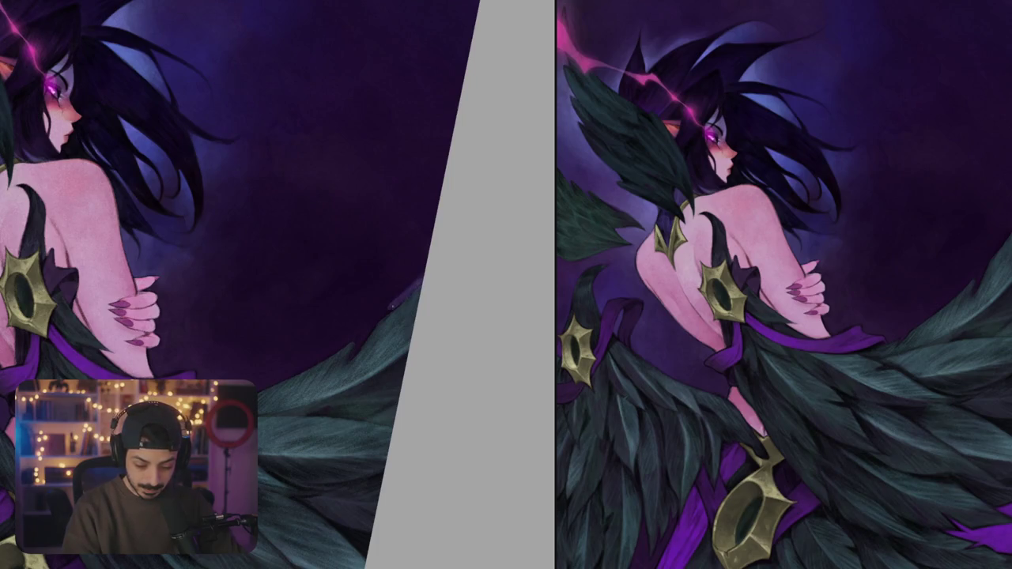
key(ctrl+z)
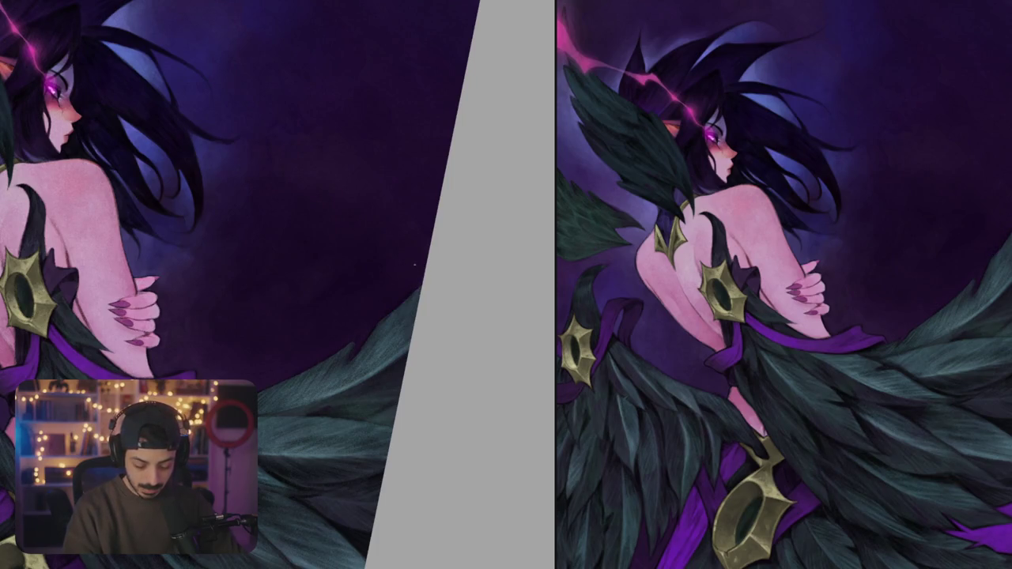
scroll(371, 317, up, 5)
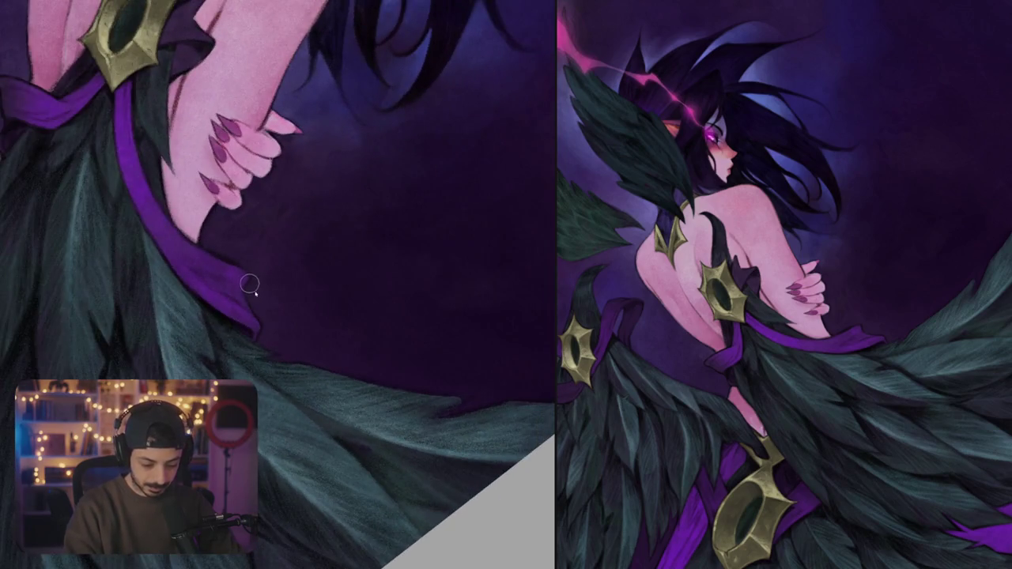
mouse_move(255, 278)
mouse_down()
mouse_move(249, 292)
mouse_move(278, 352)
mouse_up()
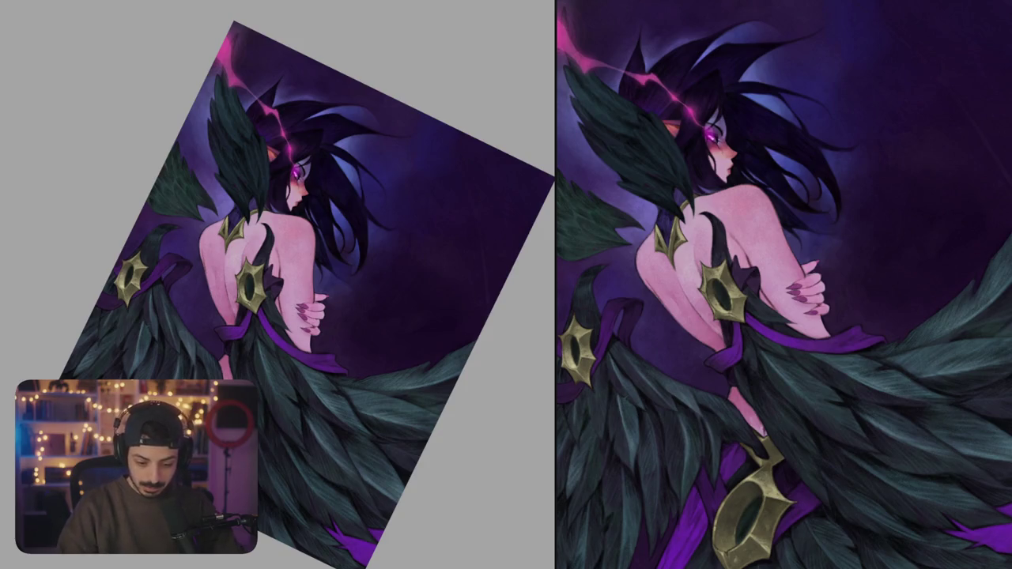
- Sketch a pink arc down the right side and a rising curve across the figure, retrying each
drag(443, 174, 473, 390)
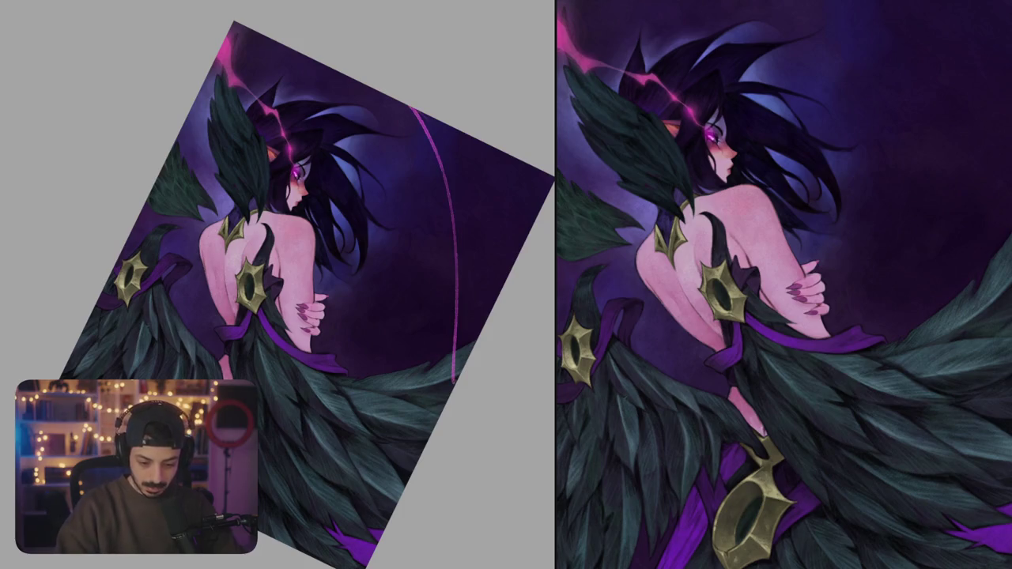
drag(441, 122, 483, 325)
key(ctrl+z)
drag(433, 117, 465, 361)
key(ctrl+z)
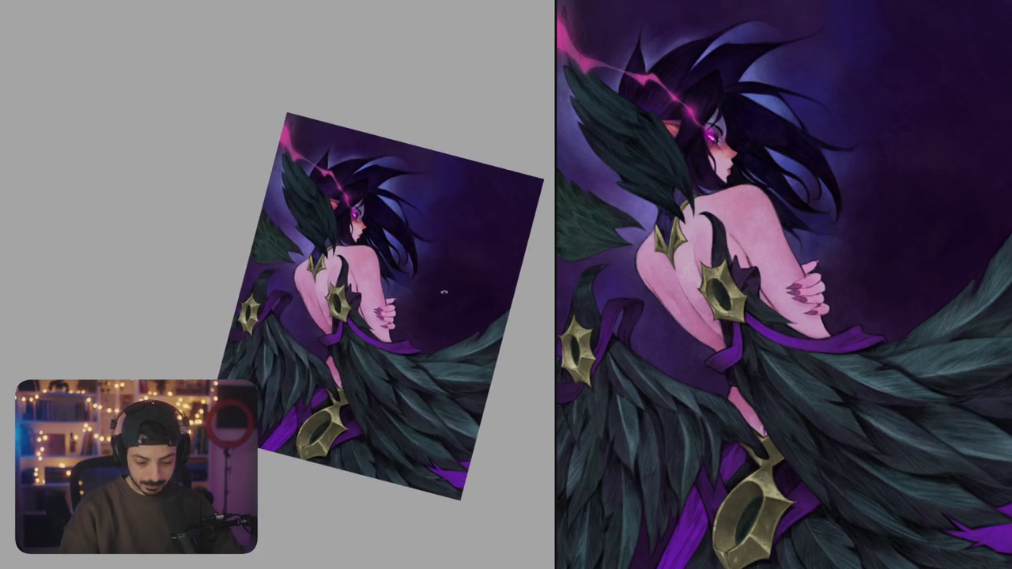
drag(420, 146, 488, 341)
drag(273, 348, 540, 194)
key(ctrl+z)
drag(238, 315, 540, 180)
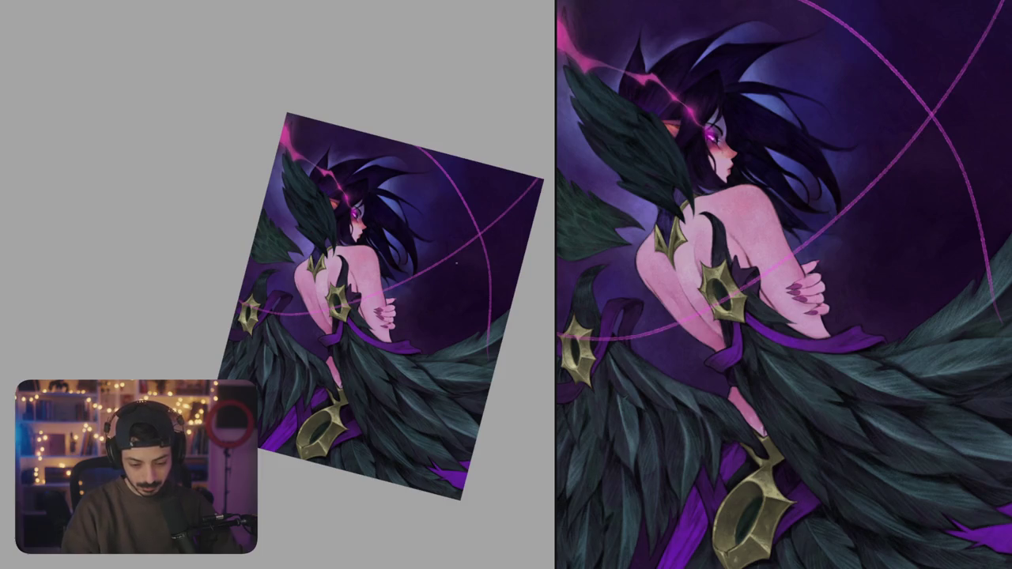
- Draw a lower pink curve across the figure, redoing it several times
drag(298, 340, 522, 265)
key(ctrl+z)
drag(233, 358, 536, 257)
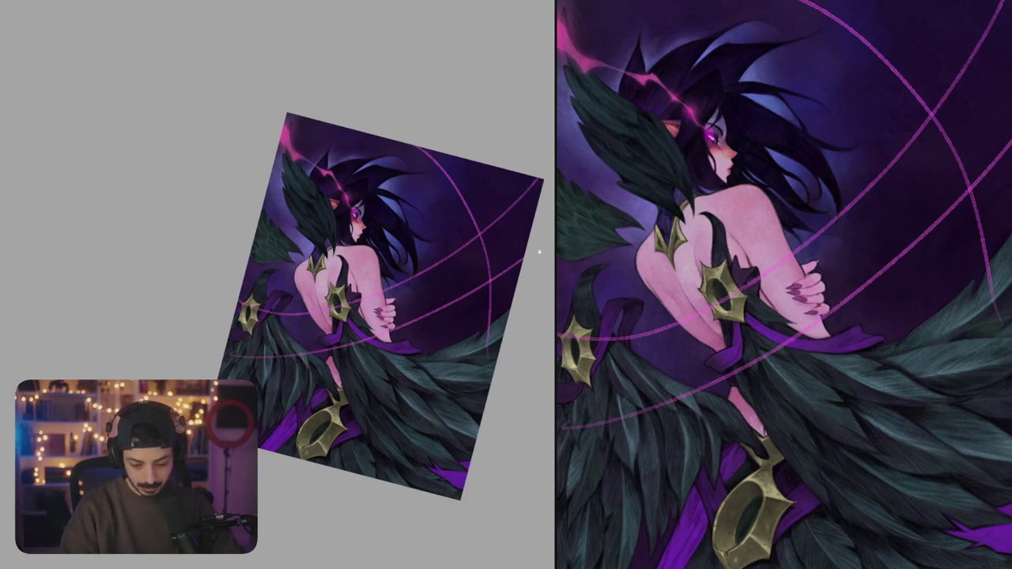
drag(379, 317, 400, 342)
key(ctrl+z)
drag(268, 353, 543, 282)
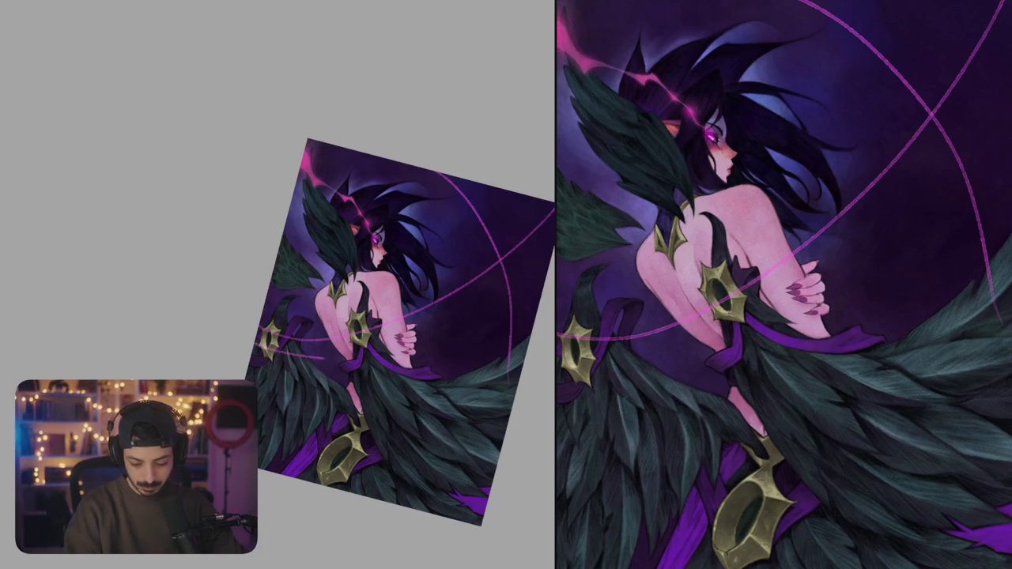
drag(484, 322, 489, 331)
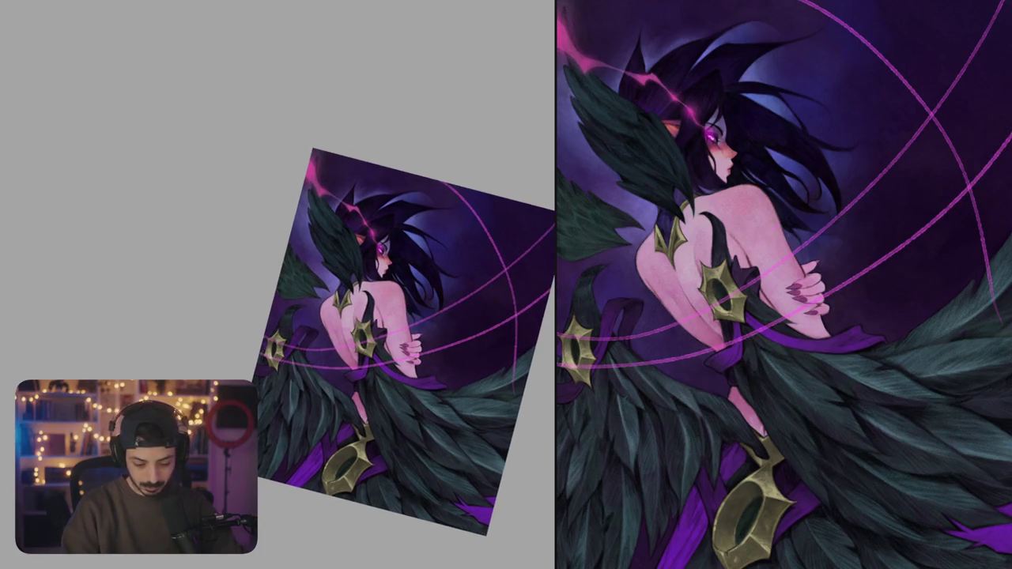
key(ctrl+z)
- Remove most pink guide strokes, restore two arcs, and add a long straight pink guide line
drag(507, 197, 405, 293)
drag(475, 316, 481, 345)
key(ctrl+z)
key(ctrl+z)
key(ctrl+z)
key(ctrl+z)
key(ctrl+z)
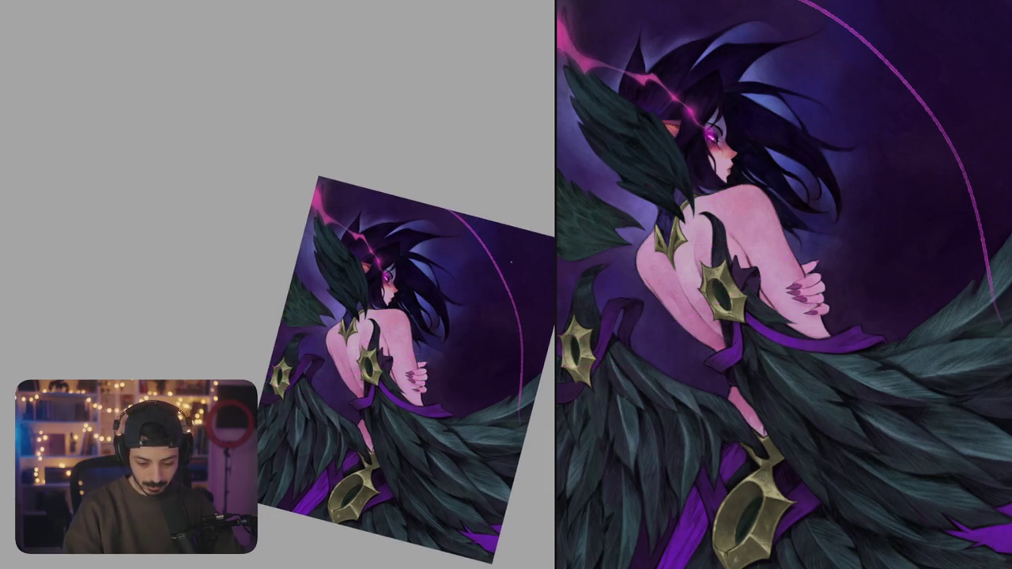
drag(407, 361, 408, 338)
key(ctrl+shift+z)
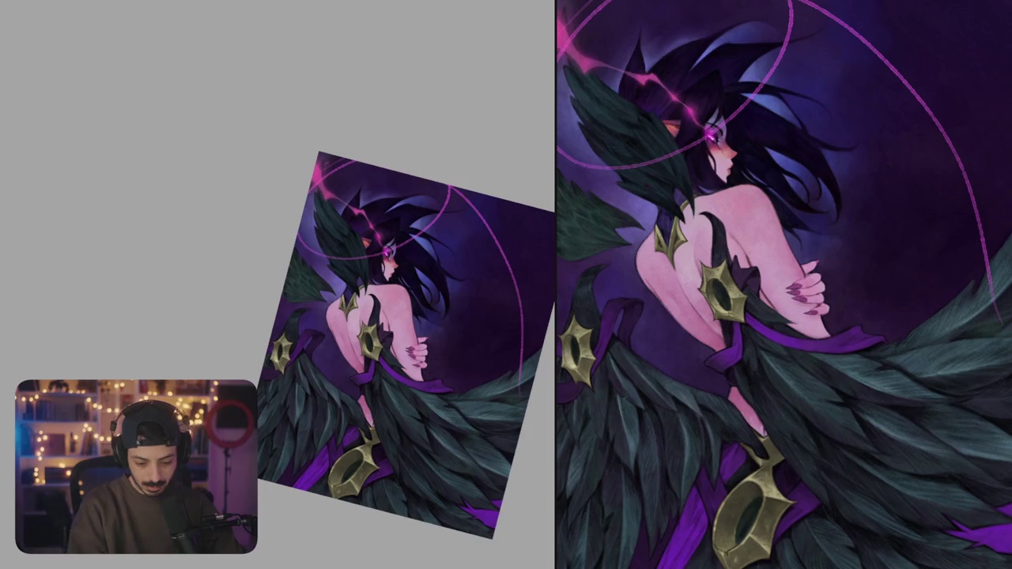
key(ctrl+shift+z)
drag(554, 233, 261, 356)
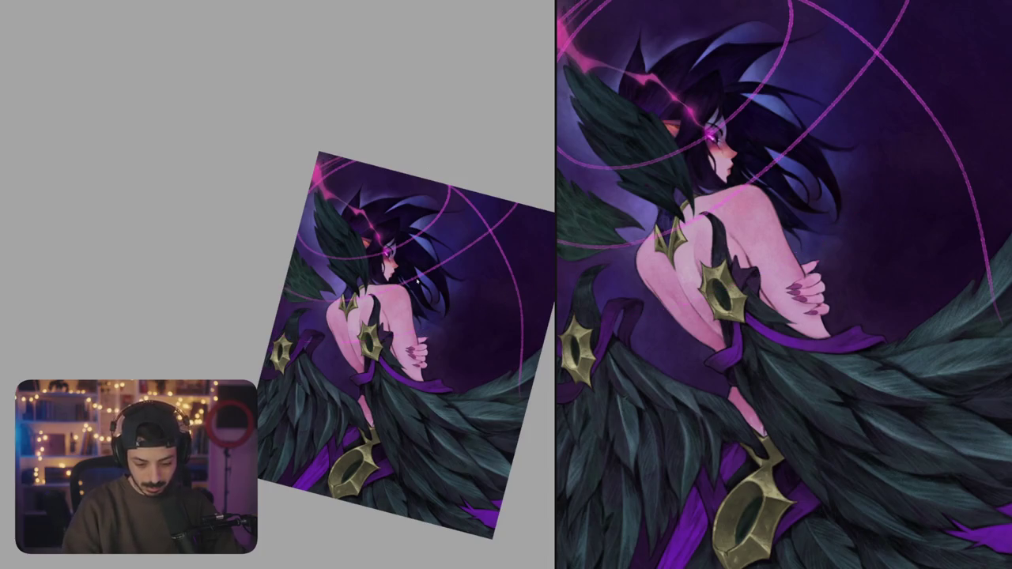
drag(472, 299, 439, 248)
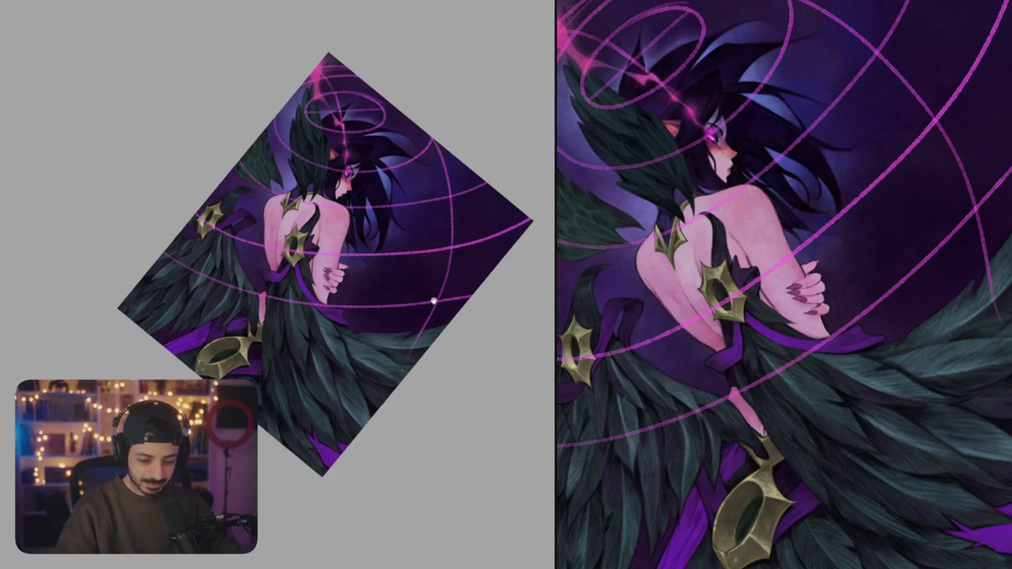
- Erase the old crossing pink lines and draw a new straight pink line across the rings
drag(395, 368, 400, 373)
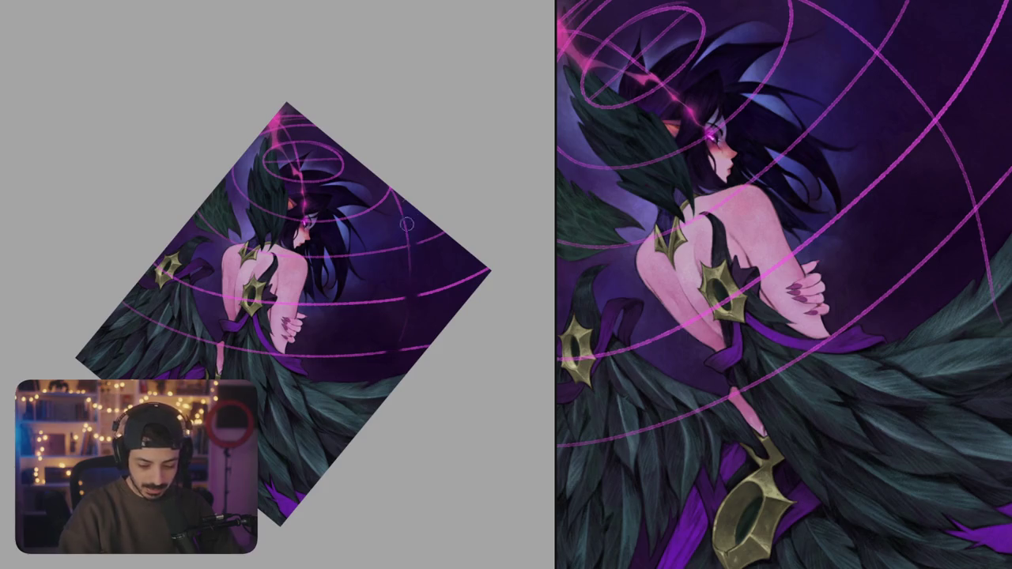
key(4)
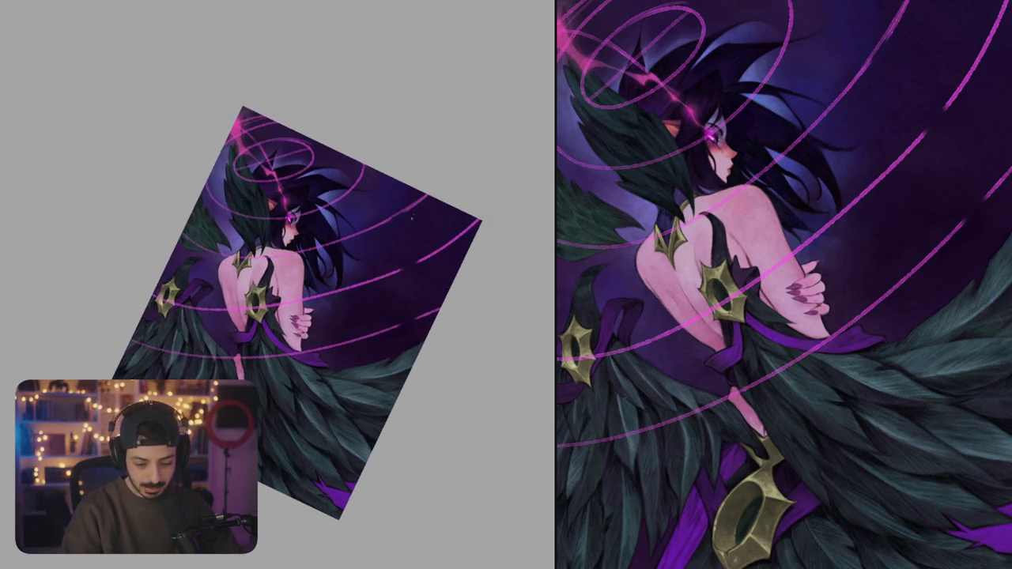
drag(400, 214, 388, 273)
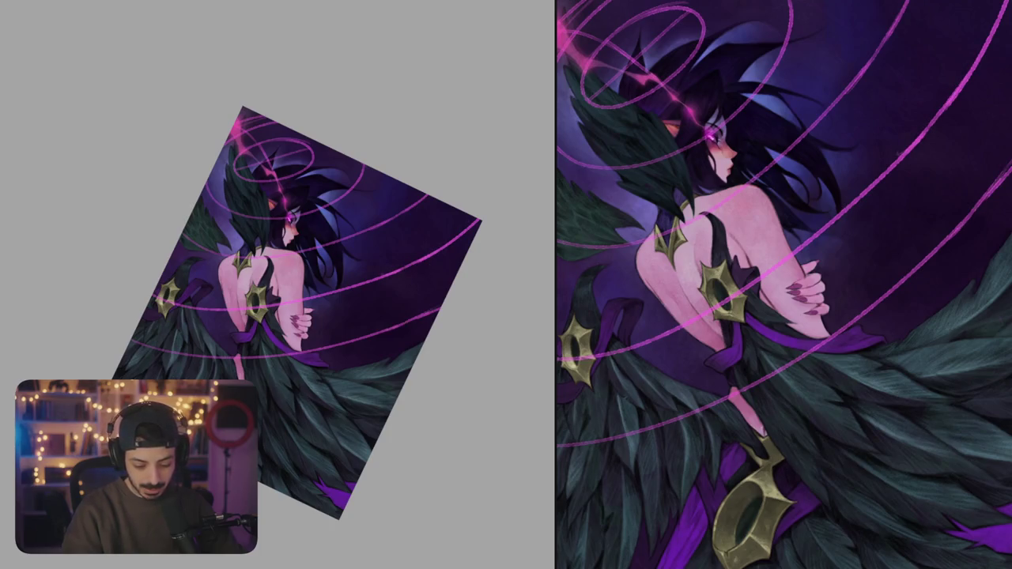
key(6)
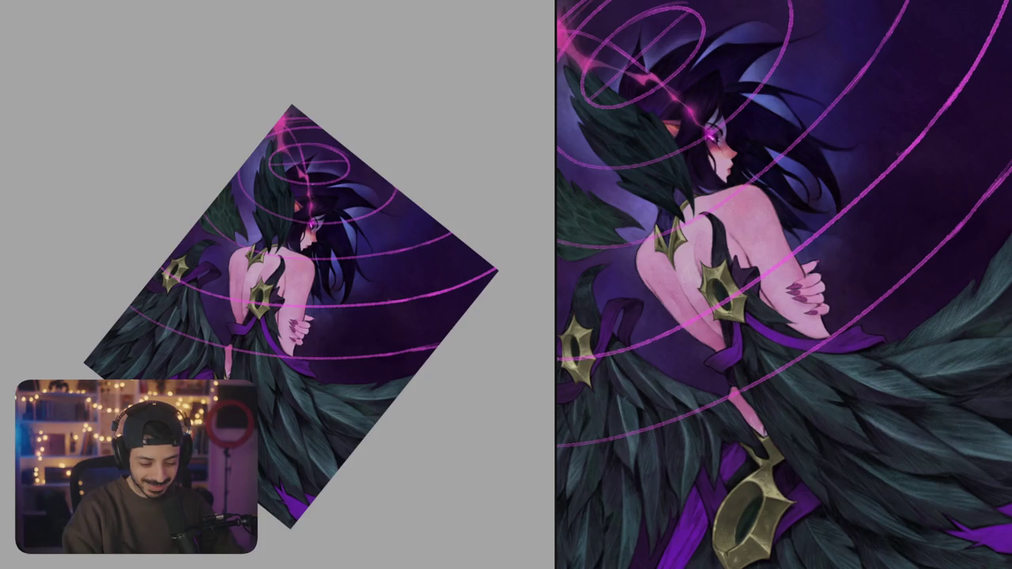
drag(313, 187, 321, 416)
- Add curved pink lines crossing the rings, then turn the figure sideways in view
drag(337, 184, 385, 417)
drag(350, 161, 448, 280)
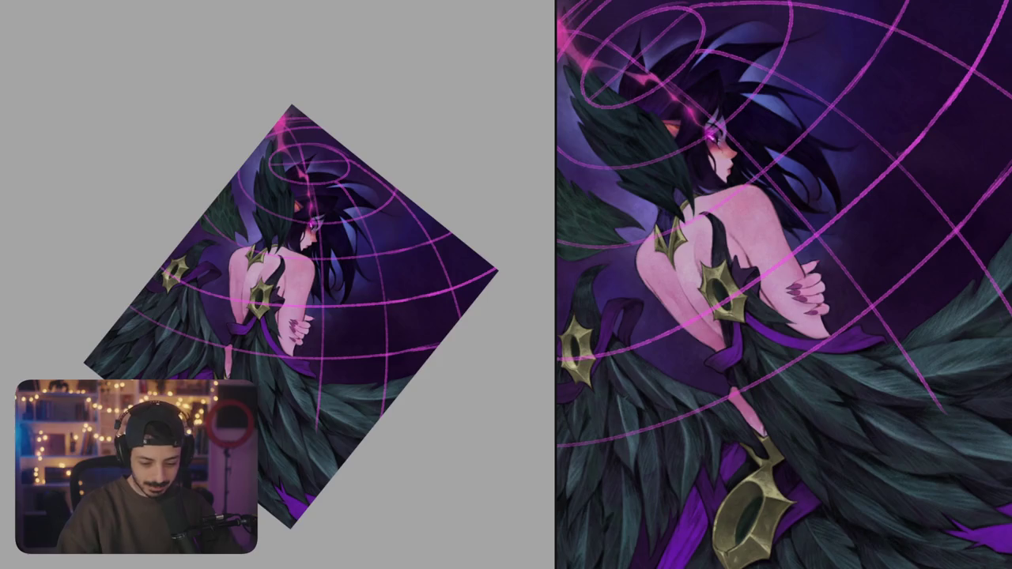
key(4)
key(4)
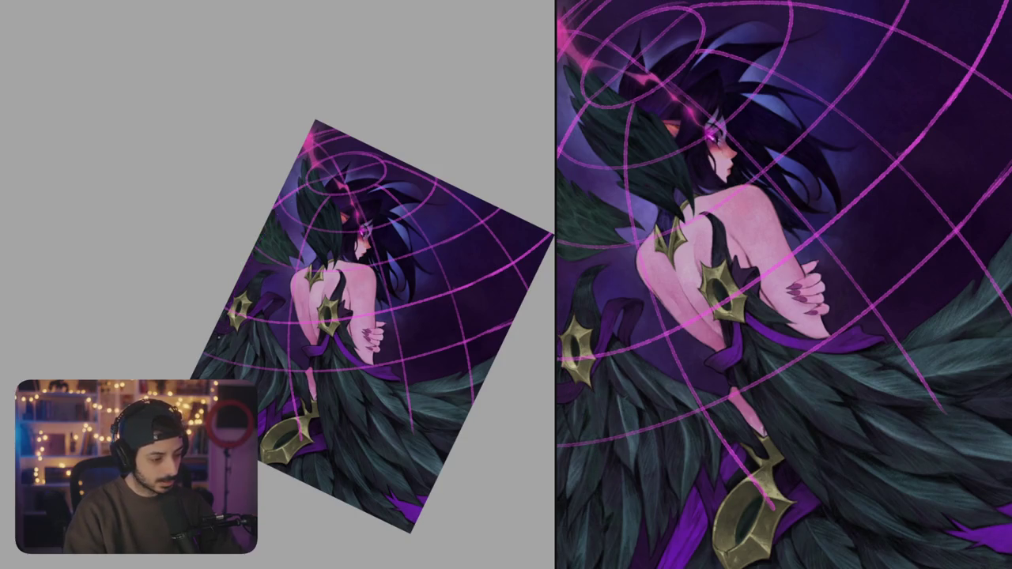
key(6)
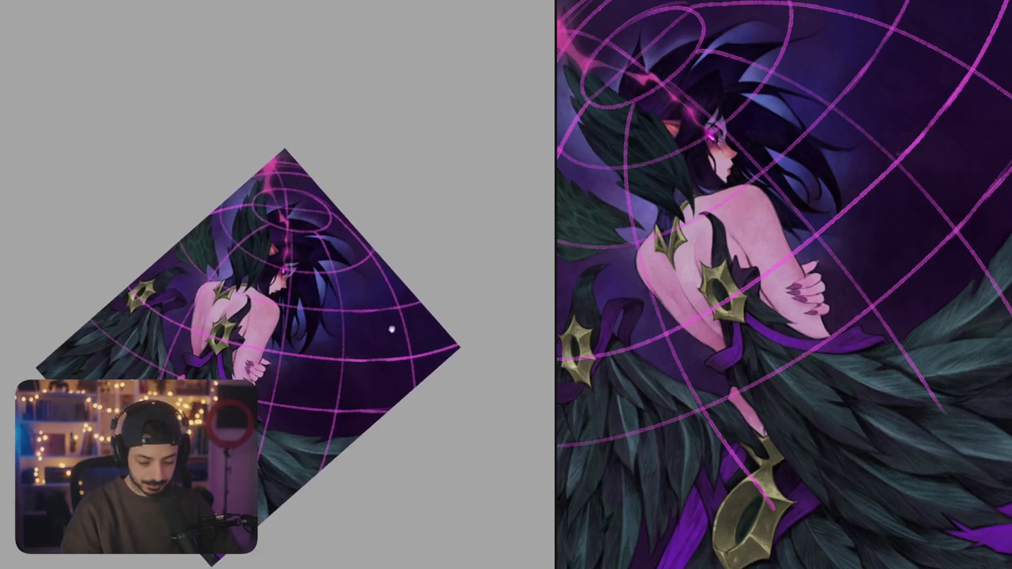
scroll(361, 330, up, 2)
drag(394, 336, 399, 243)
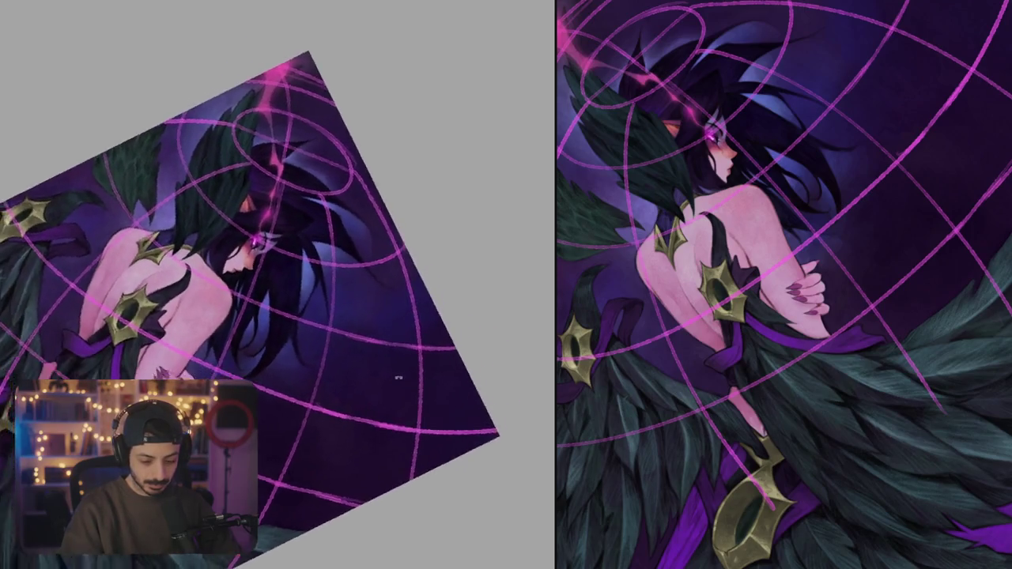
mouse_move(395, 299)
mouse_down()
mouse_move(306, 272)
mouse_move(369, 242)
mouse_move(388, 427)
mouse_up()
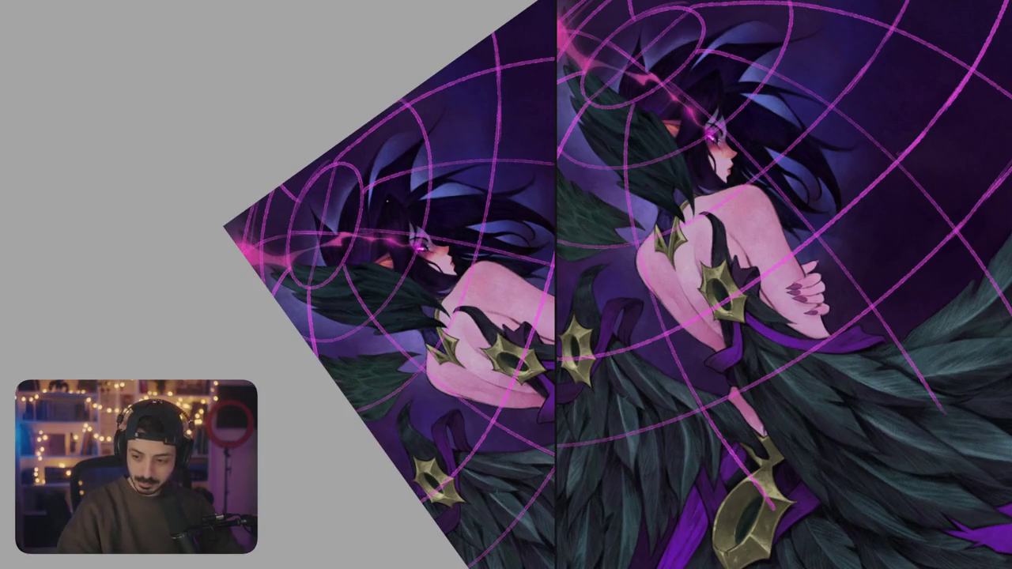
- Fade the guide grid to low opacity and draw a first web line above the hair
key(2)
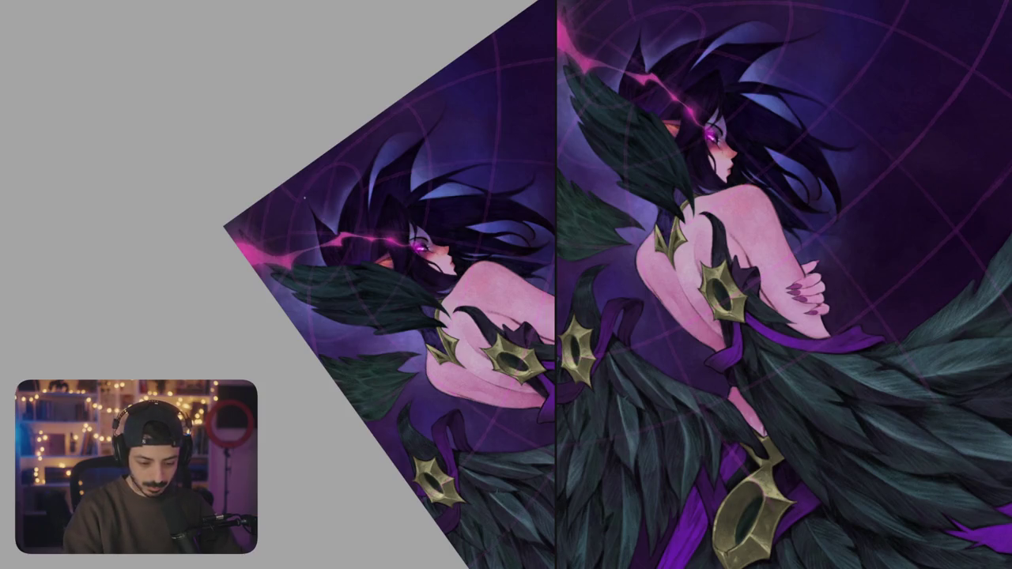
scroll(300, 202, up, 2)
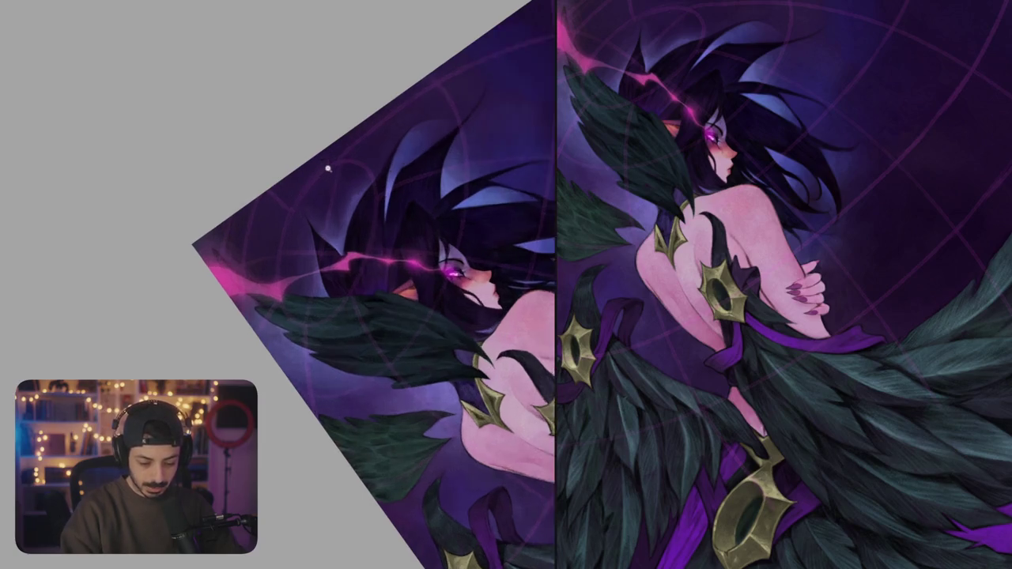
mouse_move(285, 224)
mouse_down()
mouse_move(349, 155)
mouse_move(380, 250)
mouse_up()
- Replace the magenta stroke with a light purple hexagon above the hair
key(ctrl+z)
key(ctrl+z)
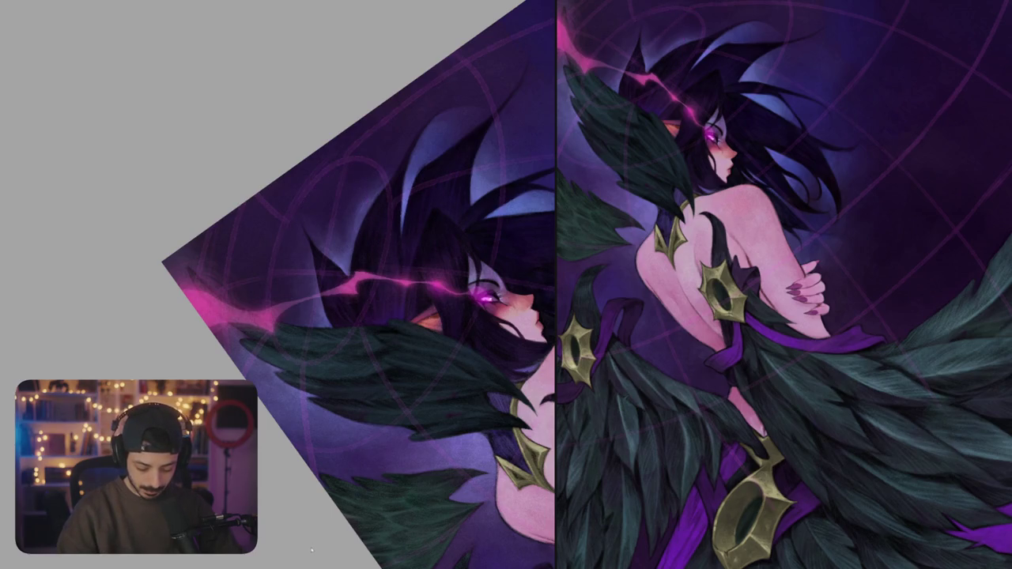
mouse_move(285, 228)
mouse_down()
mouse_move(348, 159)
mouse_move(391, 243)
mouse_up()
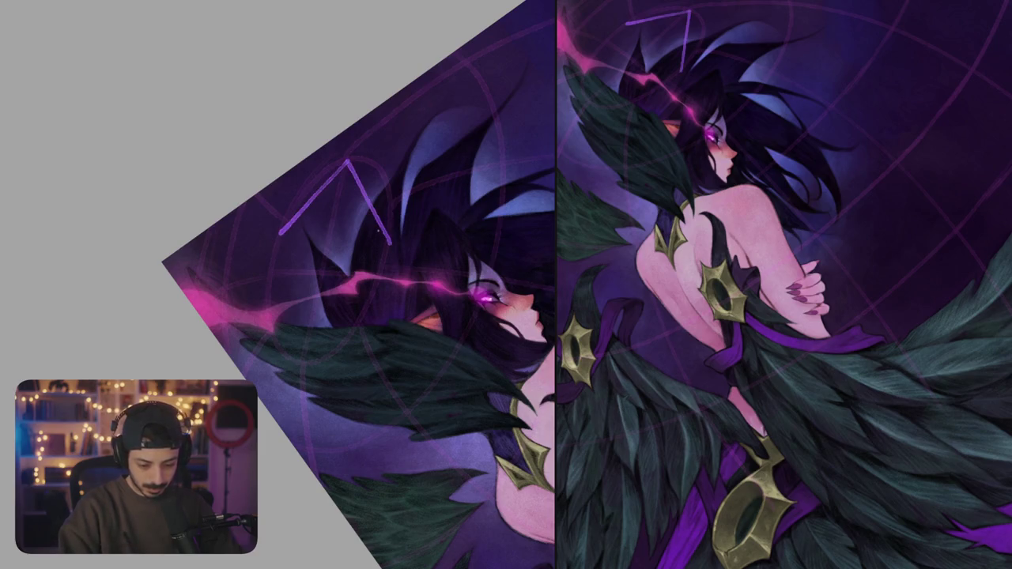
mouse_move(280, 240)
mouse_down()
mouse_move(283, 346)
mouse_move(360, 320)
mouse_up()
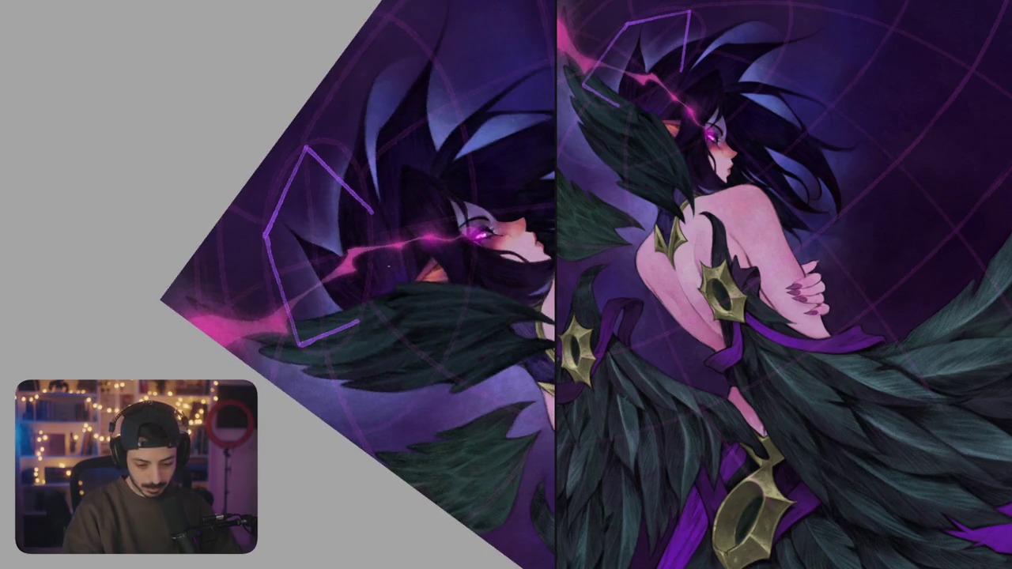
mouse_move(372, 217)
mouse_down()
mouse_move(362, 304)
mouse_move(357, 280)
mouse_up()
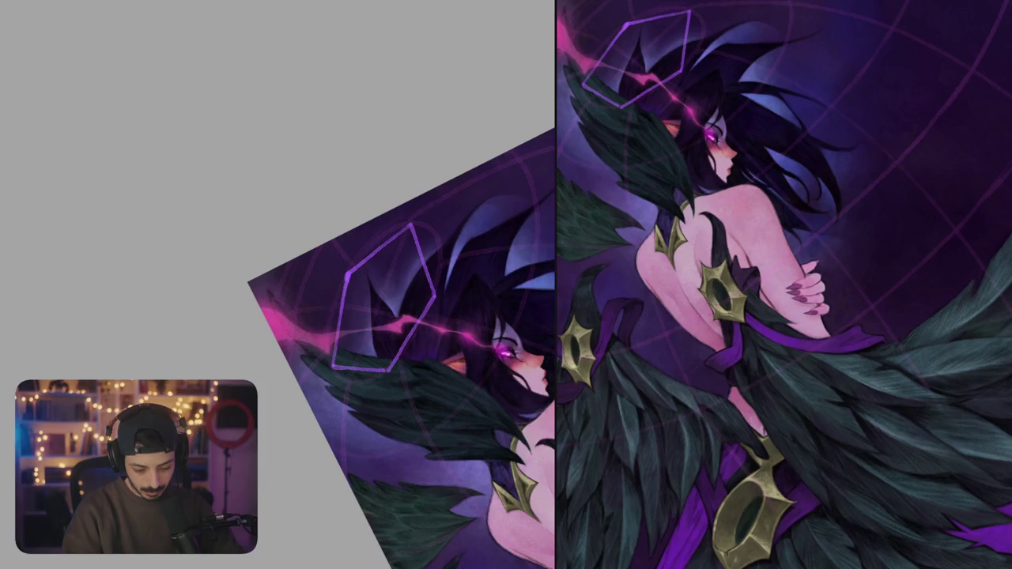
- Tilt the view diagonally and draw a web line down from the hexagon's bottom vertex
drag(395, 333, 403, 356)
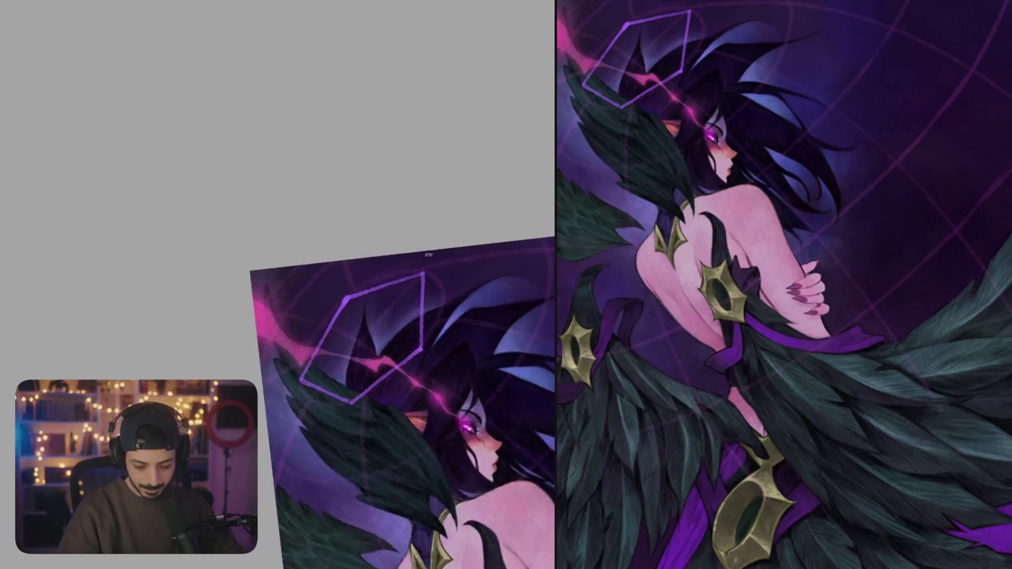
scroll(417, 339, up, 3)
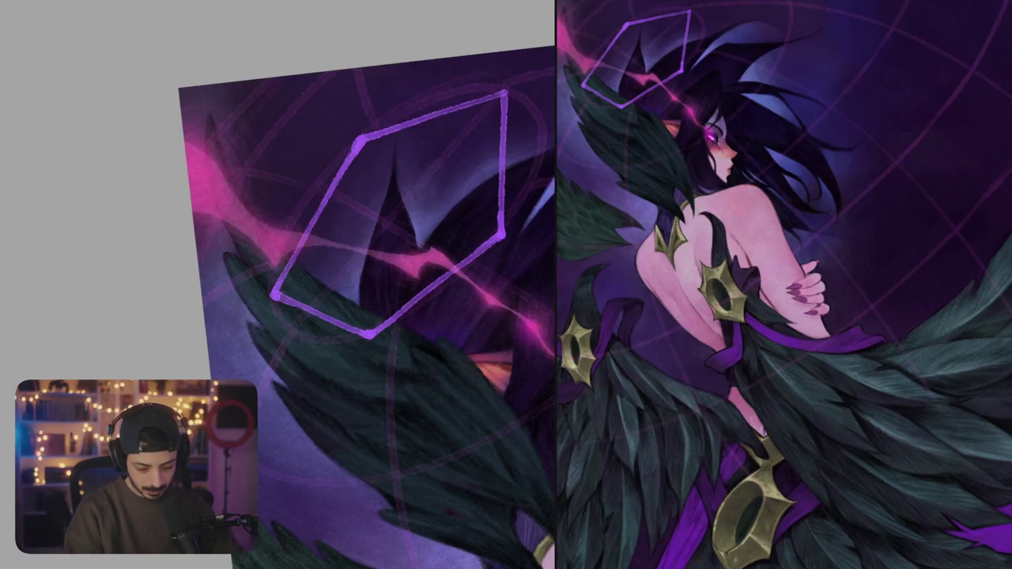
scroll(359, 210, down, 3)
mouse_move(359, 210)
mouse_down()
mouse_move(308, 289)
mouse_move(302, 274)
mouse_up()
scroll(303, 275, up, 3)
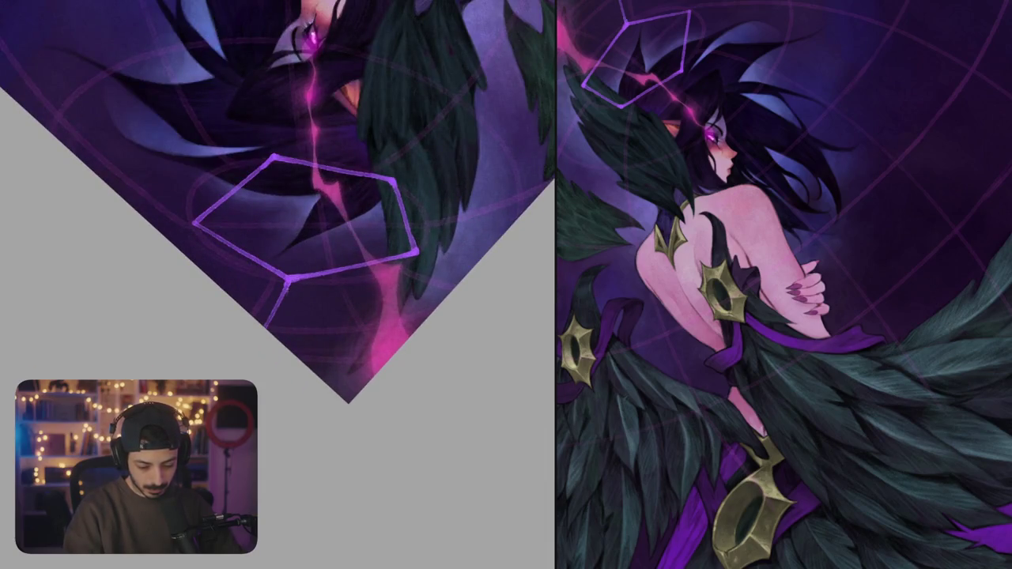
drag(271, 324, 363, 383)
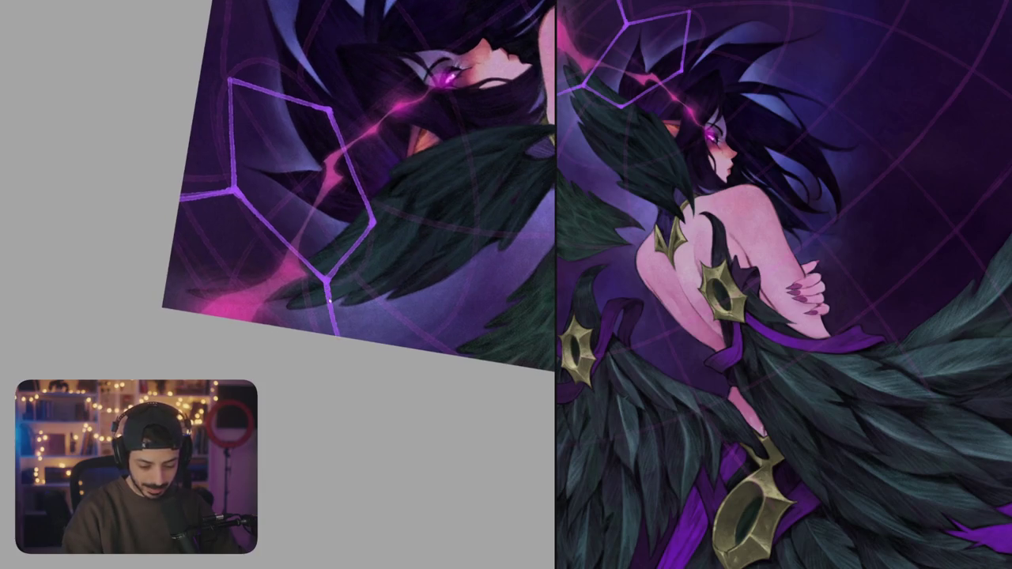
drag(325, 282, 340, 336)
- Over the face, add web segments running down and diagonally up-right from hexagon vertices
mouse_move(335, 268)
mouse_down()
mouse_move(376, 296)
mouse_move(404, 232)
mouse_up()
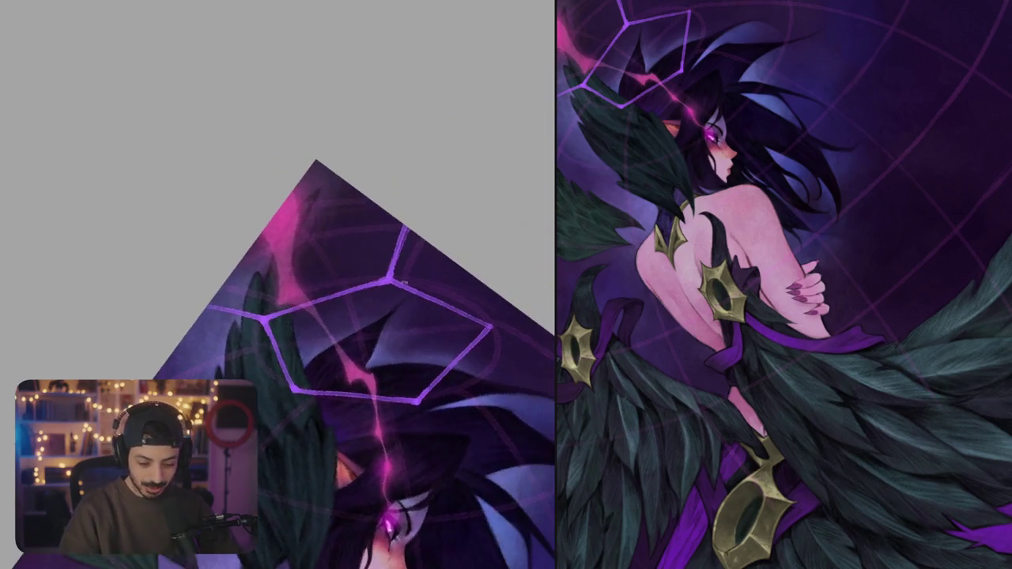
drag(403, 304, 353, 277)
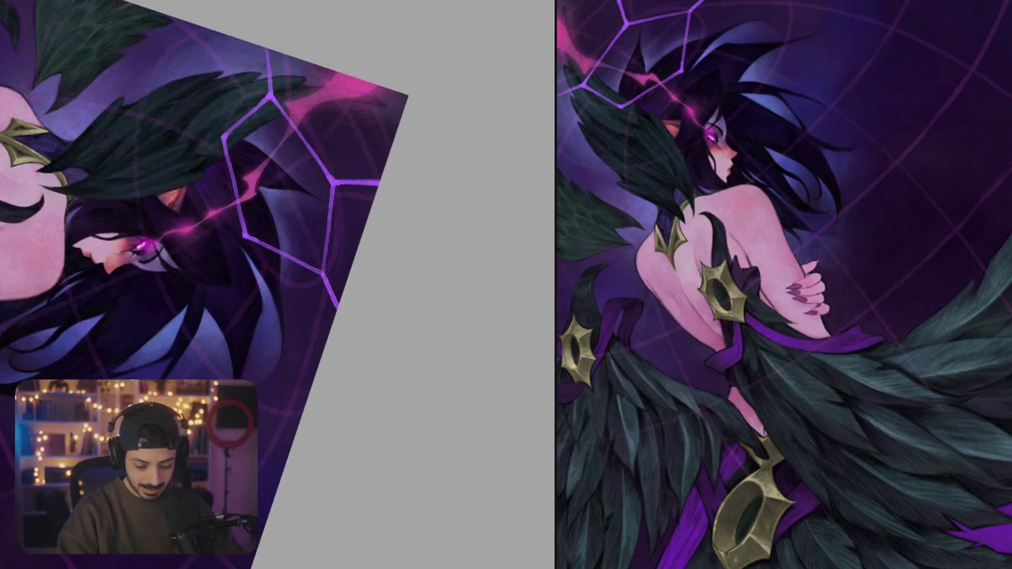
mouse_move(354, 277)
mouse_down()
mouse_move(388, 362)
mouse_move(389, 411)
mouse_up()
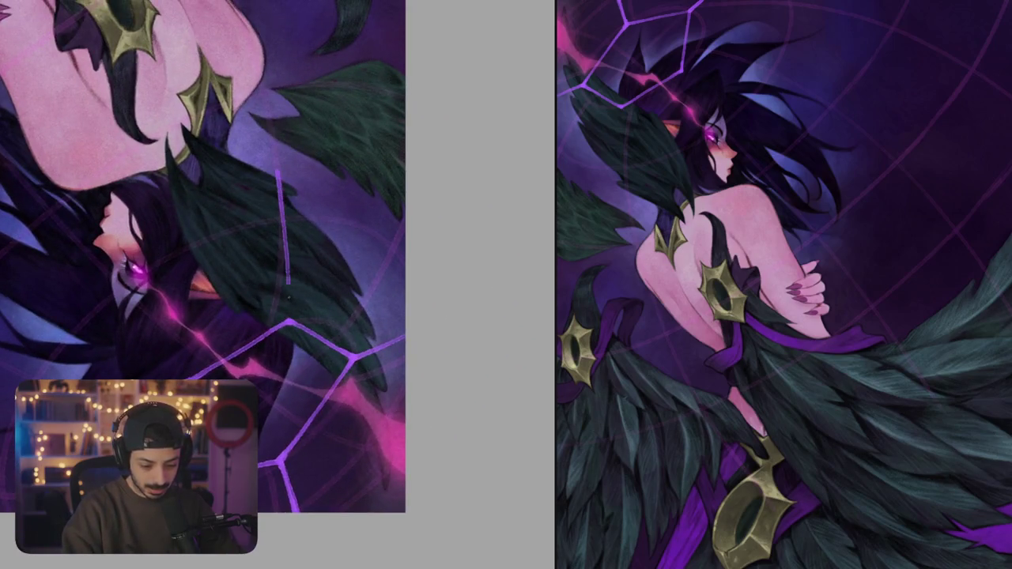
drag(281, 183, 291, 320)
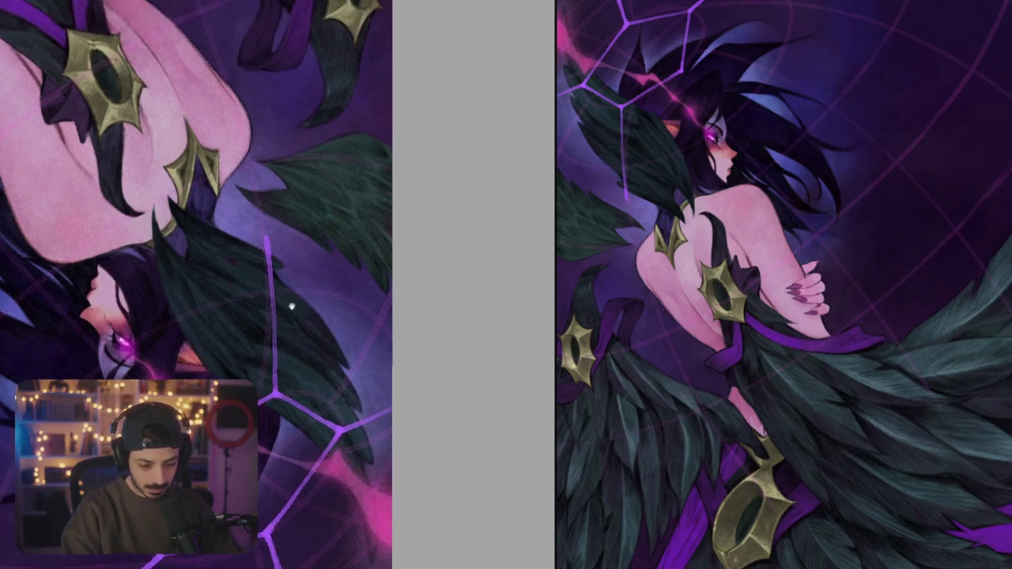
drag(269, 234, 348, 153)
key(ctrl+0)
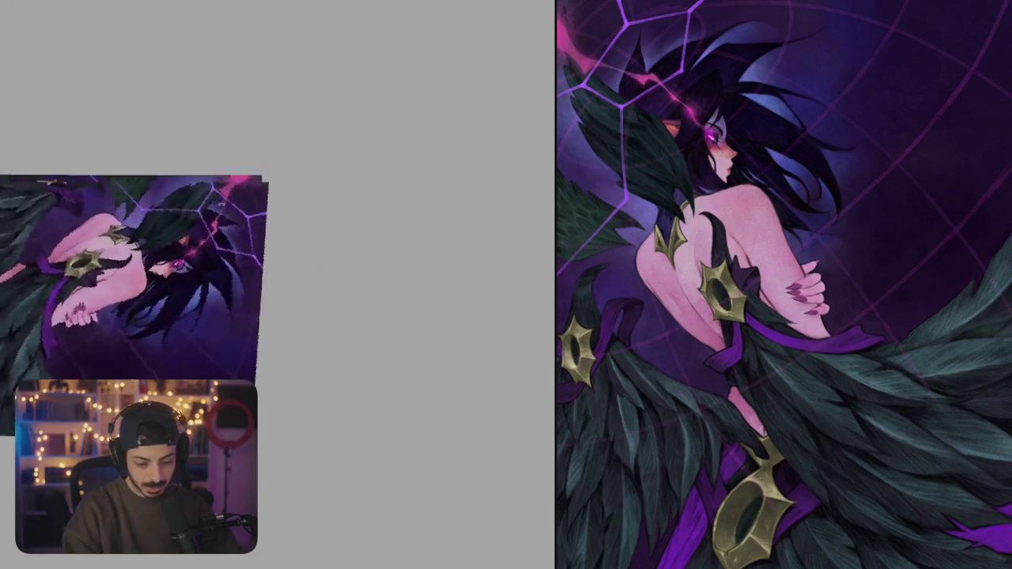
scroll(348, 284, up, 5)
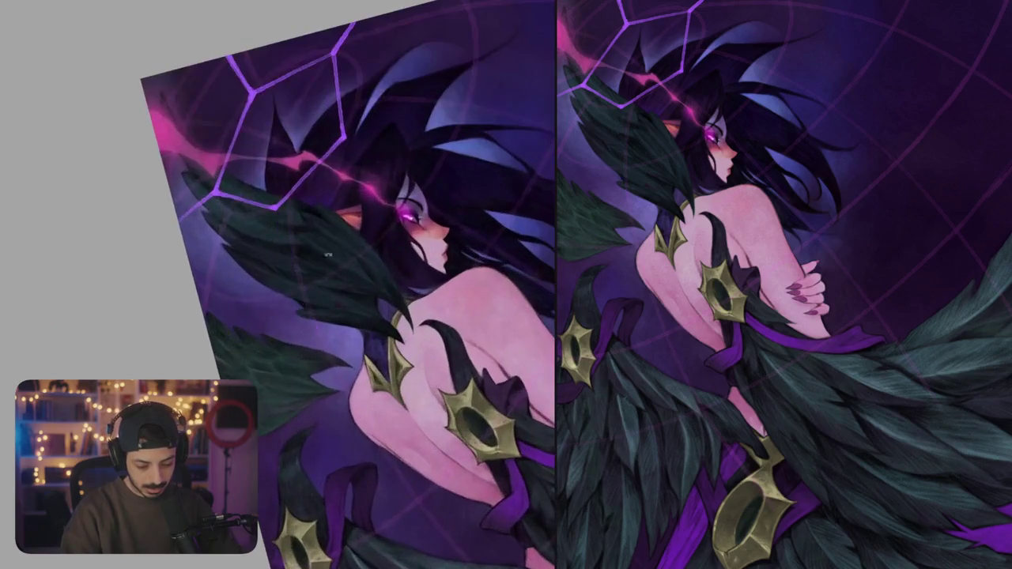
drag(275, 209, 302, 289)
- Extend the web line downward, then redraw it from the vertex at a new angle
key(4)
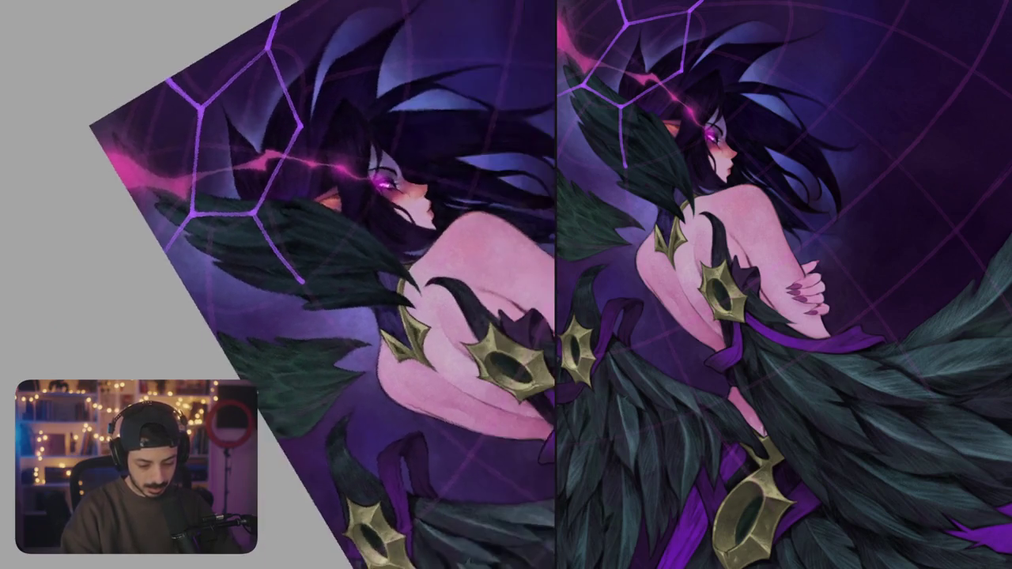
drag(309, 281, 292, 370)
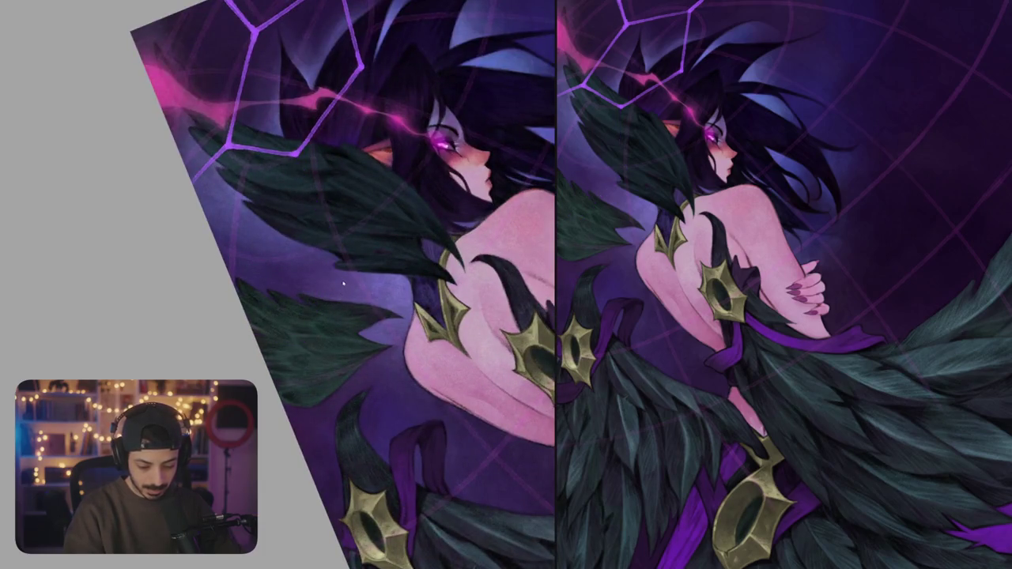
drag(340, 237, 273, 344)
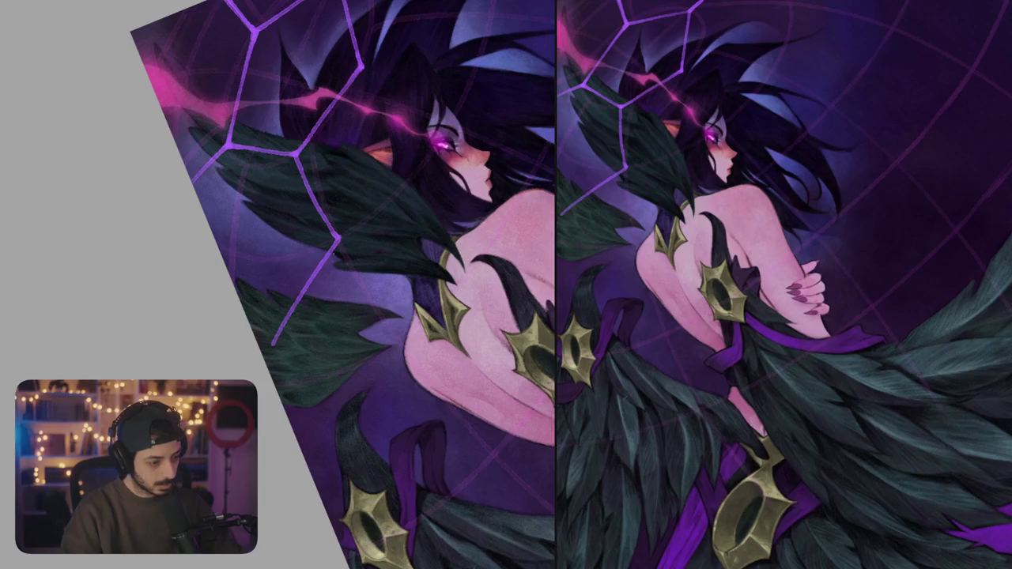
drag(273, 344, 267, 336)
mouse_move(324, 253)
mouse_down()
mouse_move(388, 319)
mouse_move(385, 247)
mouse_up()
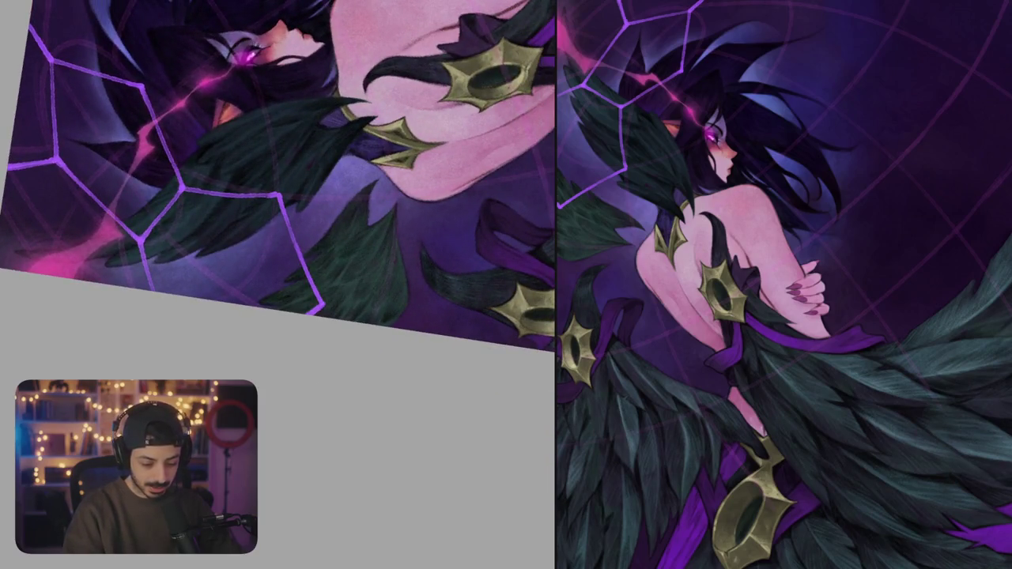
drag(333, 301, 316, 386)
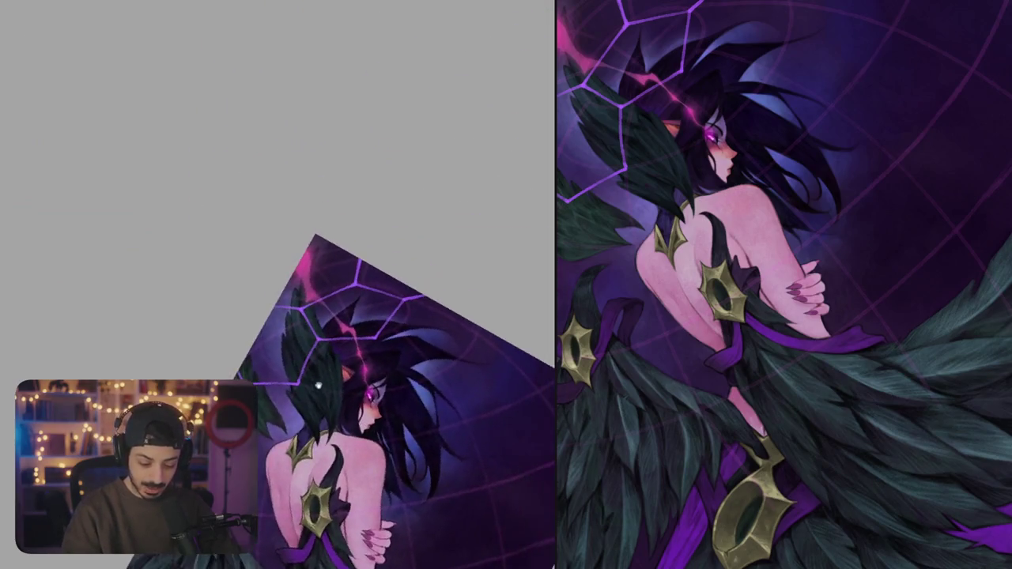
- Zoom in sideways and retrace a hexagon edge near the face more brightly
mouse_move(315, 388)
mouse_down()
mouse_move(464, 243)
mouse_move(406, 253)
mouse_move(447, 288)
mouse_up()
scroll(406, 253, up, 2)
scroll(405, 253, up, 2)
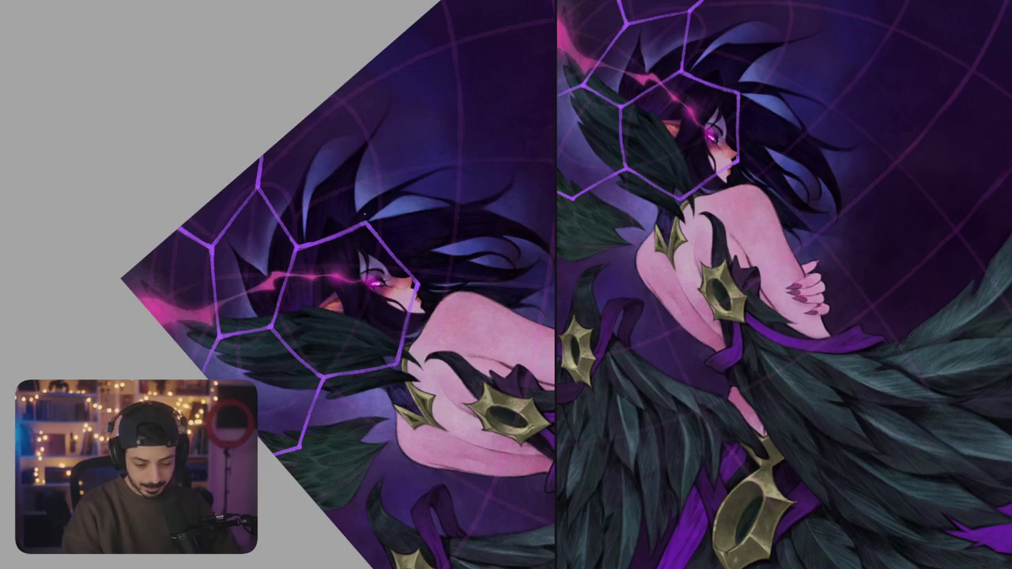
scroll(338, 232, up, 3)
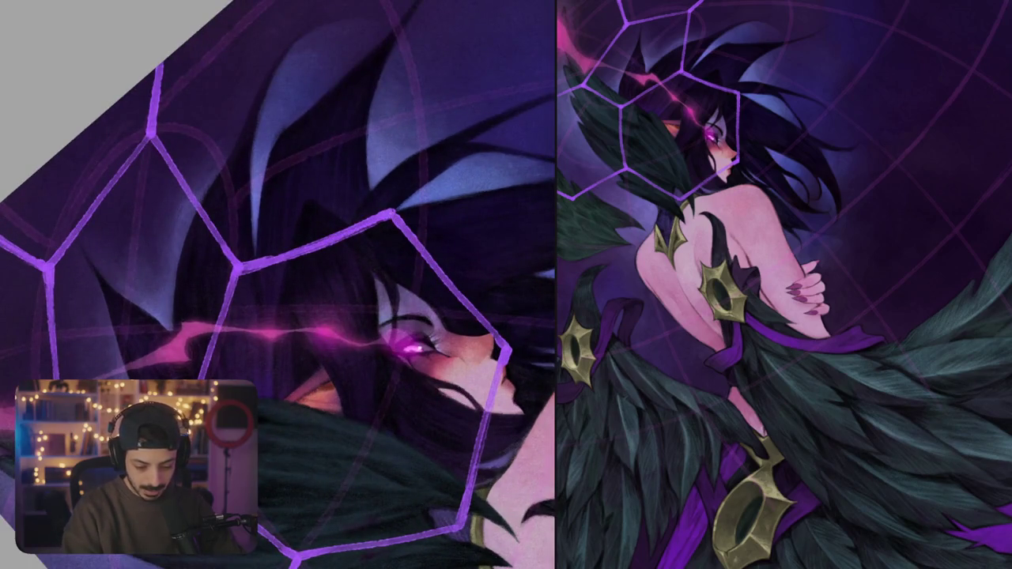
drag(447, 288, 407, 252)
drag(369, 182, 419, 352)
mouse_move(423, 268)
mouse_down()
mouse_move(412, 326)
mouse_move(433, 303)
mouse_up()
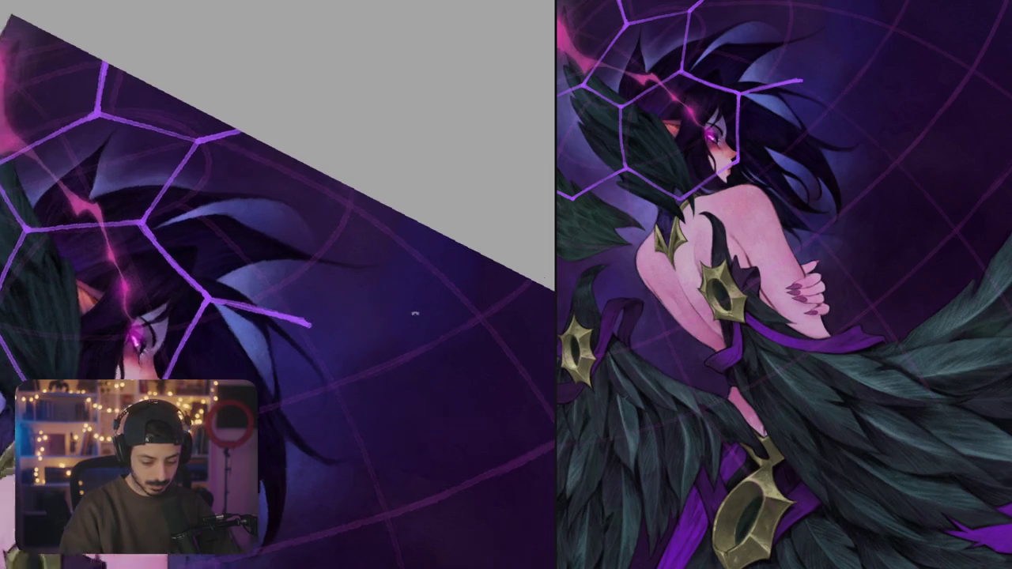
- Draw web lines up-right across the hair and below the face, redoing the hair segment
key(ctrl+z)
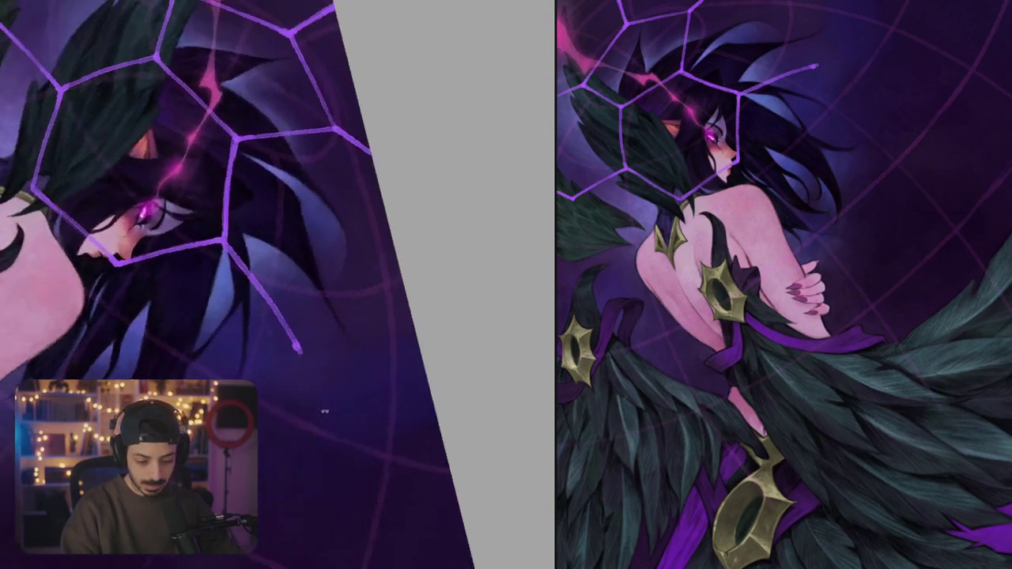
drag(319, 324, 400, 264)
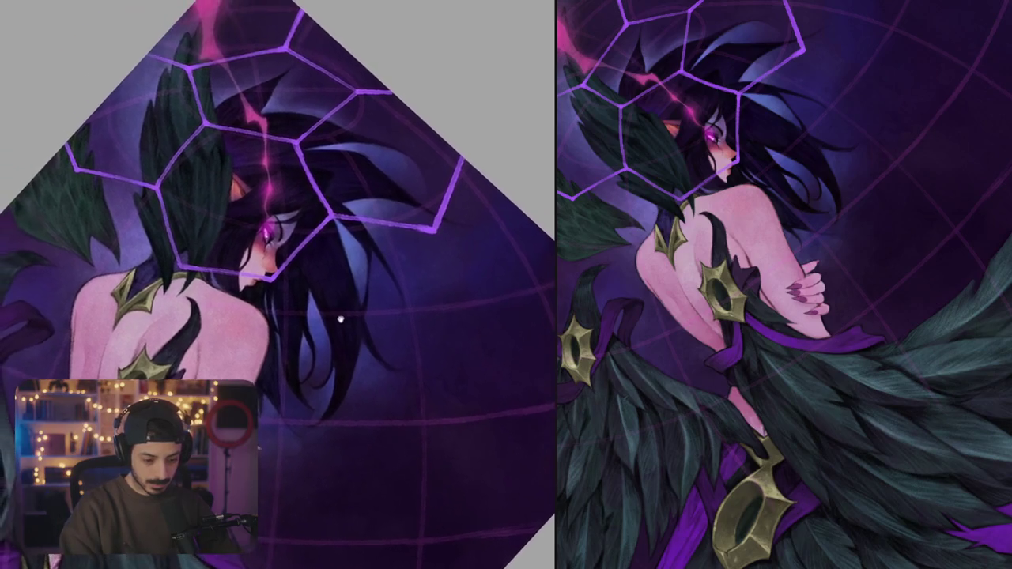
drag(272, 275, 293, 363)
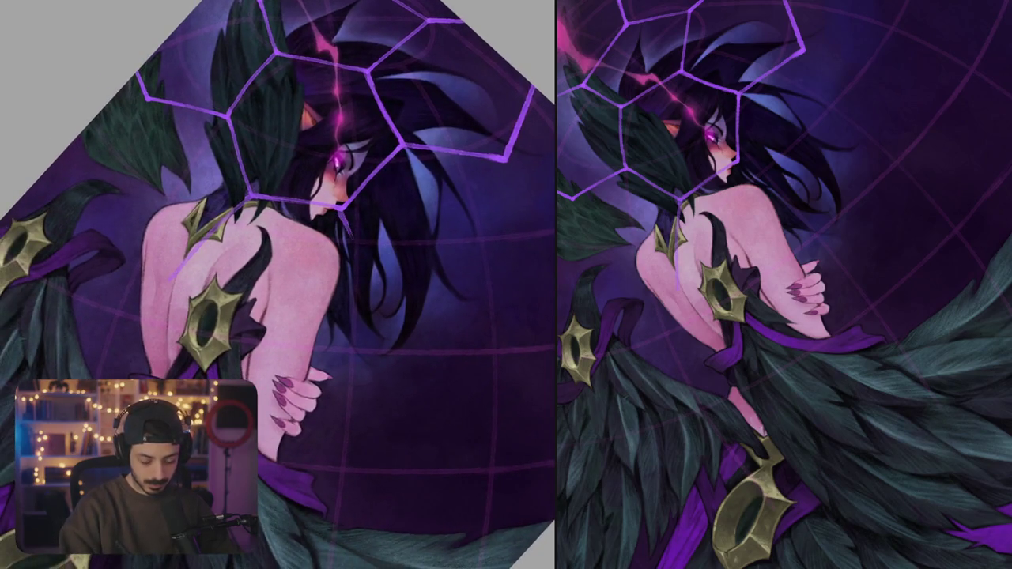
key(ctrl+z)
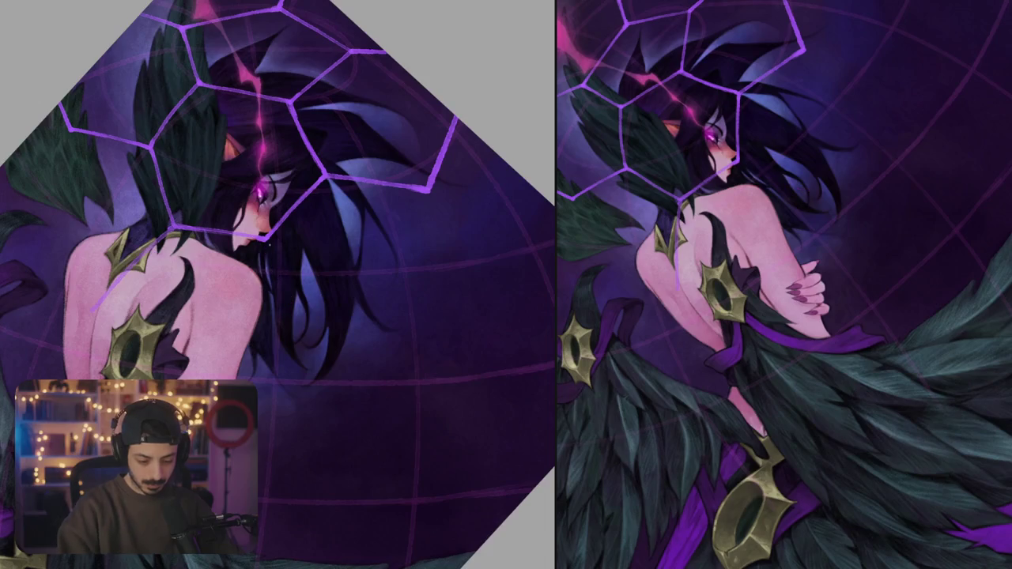
mouse_move(269, 239)
mouse_down()
mouse_move(324, 336)
mouse_move(419, 315)
mouse_up()
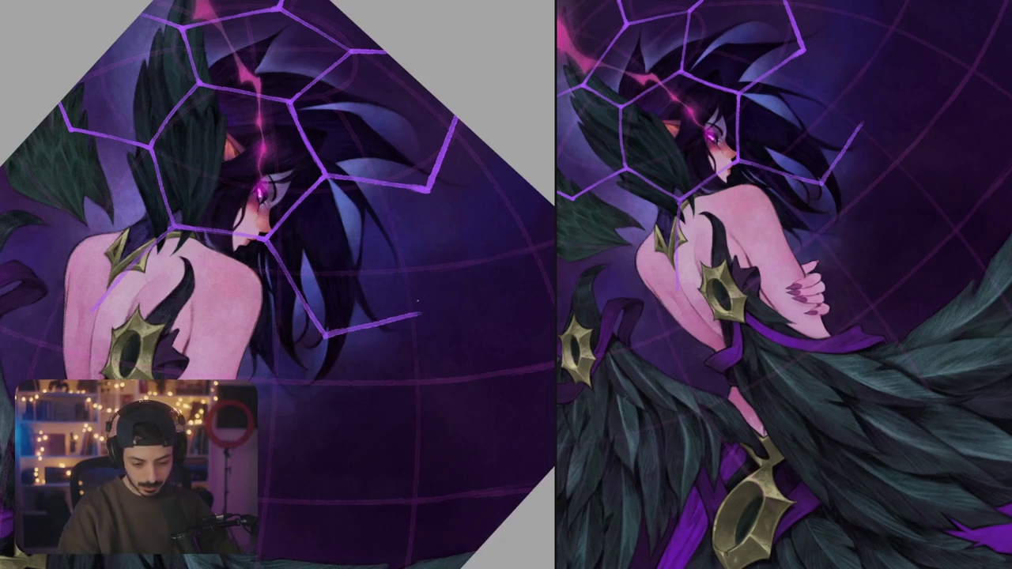
- Replace misplaced vertical edges with a hexagon edge down across the hair and a lower segment
drag(428, 194, 421, 315)
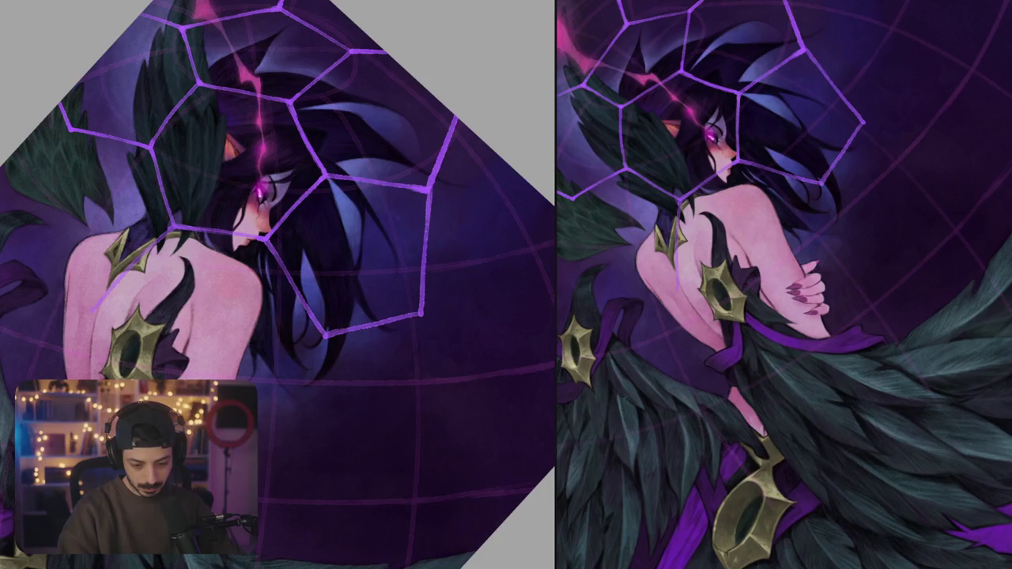
key(ctrl+z)
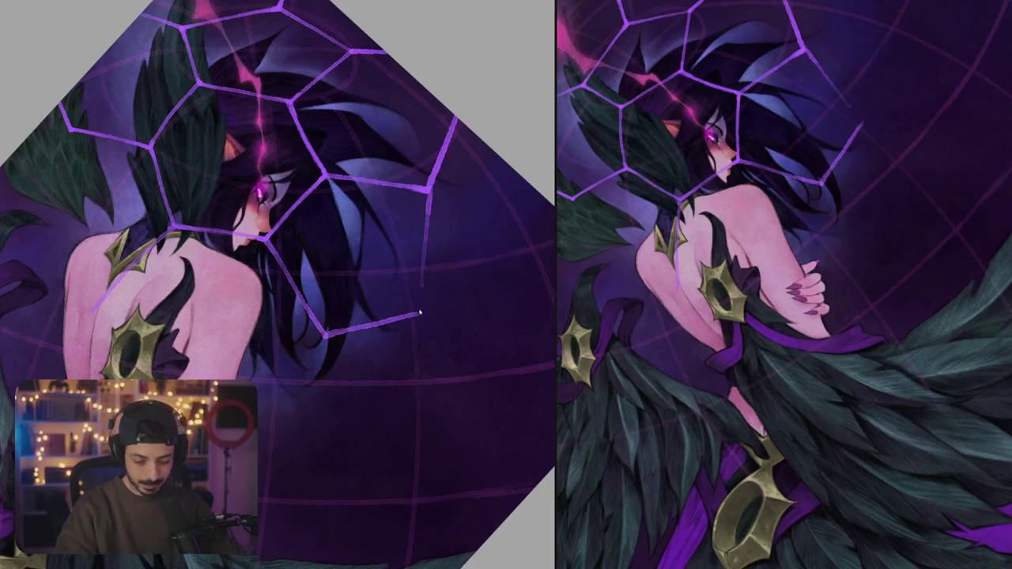
key(ctrl+z)
key(ctrl+z)
key(ctrl+z)
drag(502, 303, 372, 385)
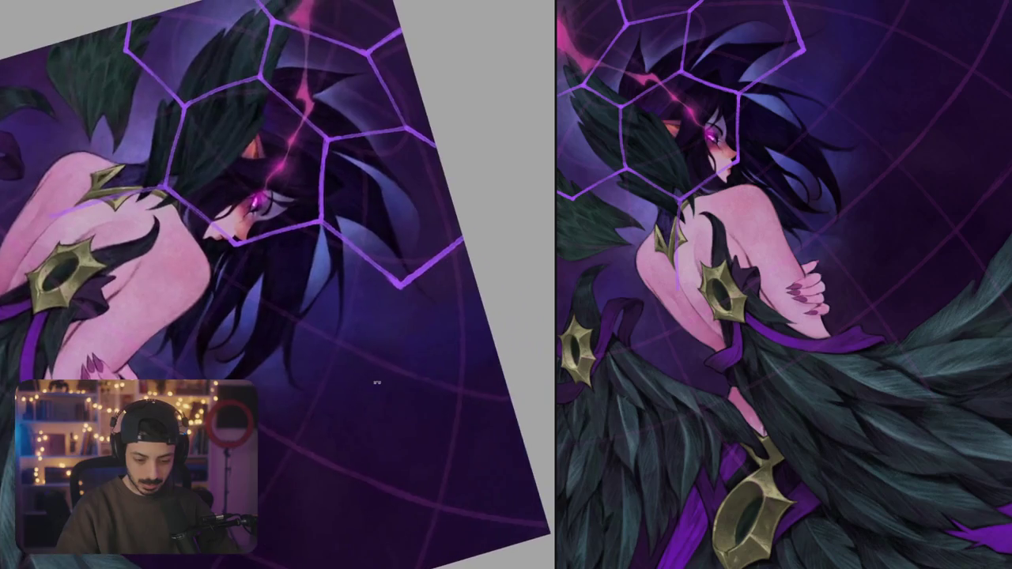
key(ctrl+z)
drag(324, 225, 380, 298)
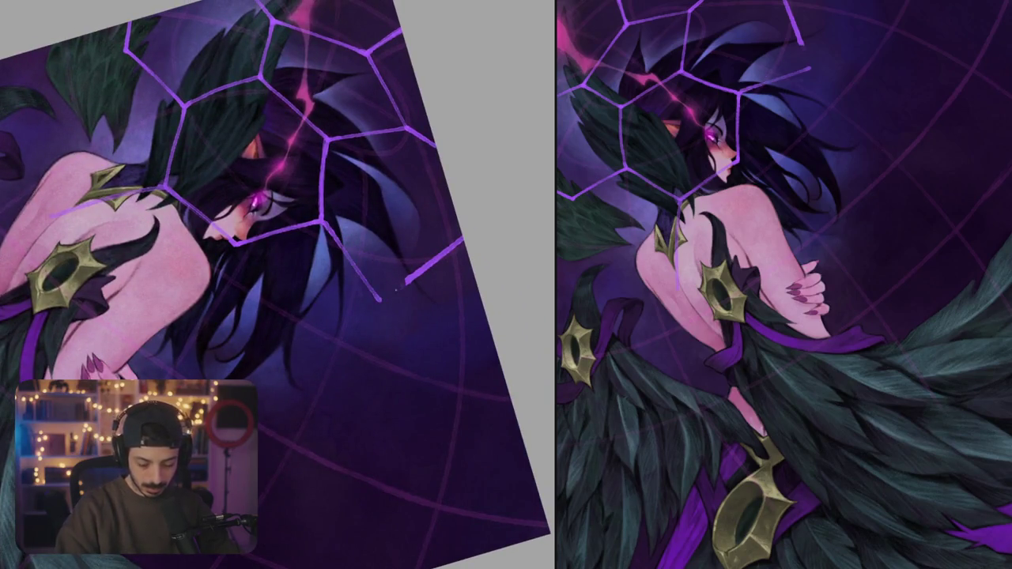
key(ctrl+z)
mouse_move(380, 299)
mouse_down()
mouse_move(462, 247)
mouse_move(406, 221)
mouse_move(429, 295)
mouse_move(485, 192)
mouse_up()
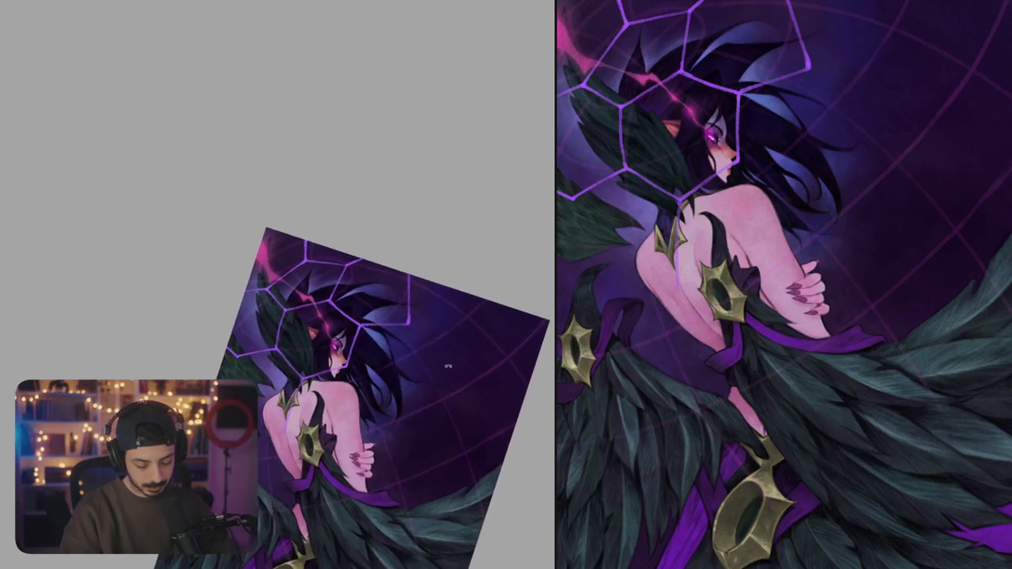
- Try a dark stroke along the hair edge and undo it, reorienting the view
scroll(438, 223, up, 3)
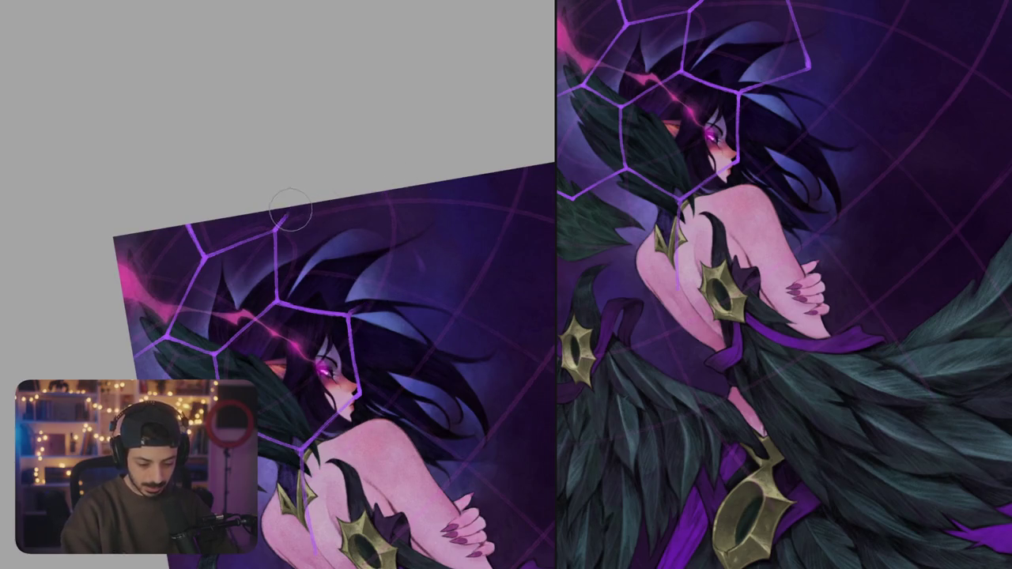
mouse_move(293, 220)
mouse_down()
mouse_move(470, 290)
mouse_move(453, 301)
mouse_move(427, 370)
mouse_up()
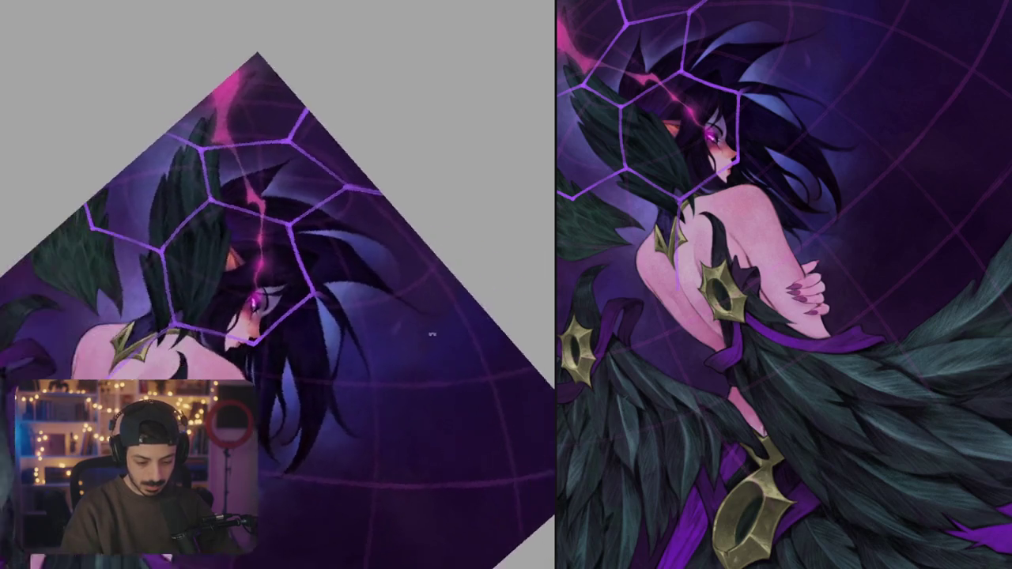
drag(308, 302, 304, 238)
key(ctrl+z)
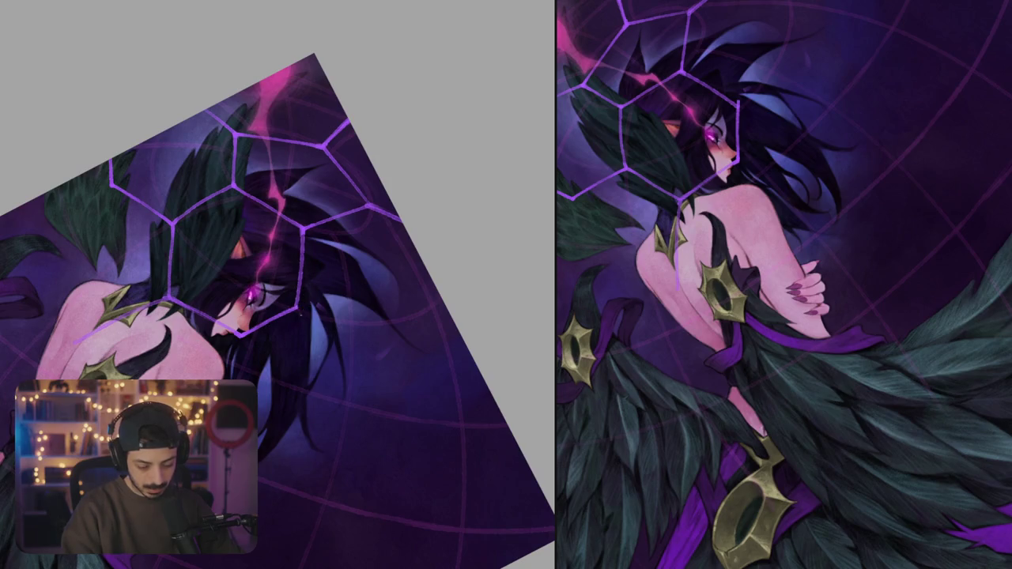
drag(427, 370, 387, 416)
- Add web strokes below the face, touch up the upper hexagon line, and paint a light hair strand
mouse_move(310, 250)
mouse_down()
mouse_move(363, 330)
mouse_move(448, 256)
mouse_up()
mouse_move(389, 303)
mouse_down()
mouse_move(344, 285)
mouse_move(316, 253)
mouse_move(378, 234)
mouse_up()
drag(356, 316, 317, 238)
drag(317, 198, 258, 257)
mouse_move(327, 196)
mouse_down()
mouse_move(335, 372)
mouse_move(475, 198)
mouse_up()
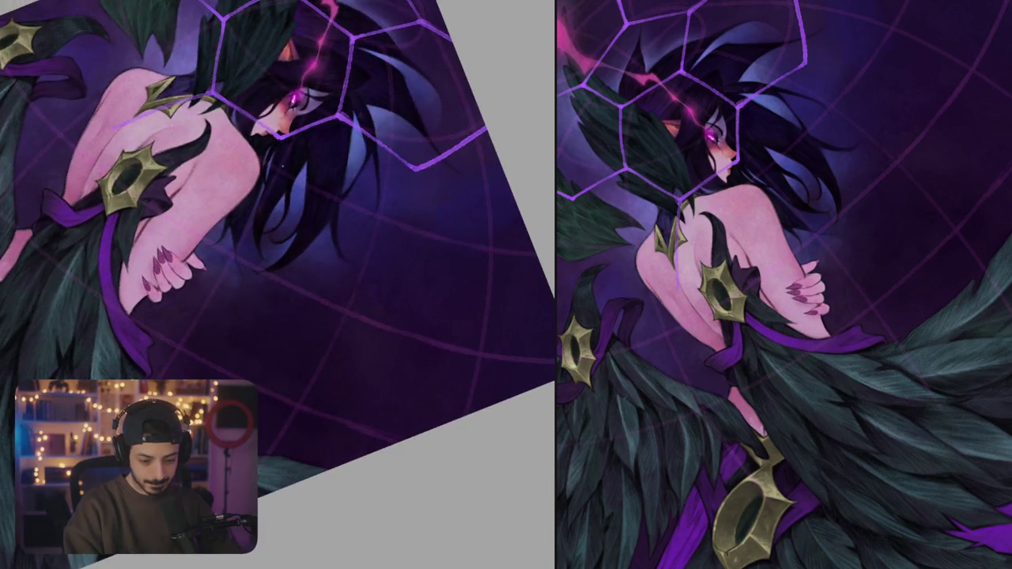
drag(279, 140, 279, 239)
- Discard a horizontal and a slanted edge, then draw new hexagon edges around the head
drag(387, 237, 364, 217)
drag(273, 235, 360, 237)
mouse_move(395, 168)
mouse_down()
mouse_move(362, 236)
mouse_move(368, 275)
mouse_up()
key(ctrl+z)
key(ctrl+z)
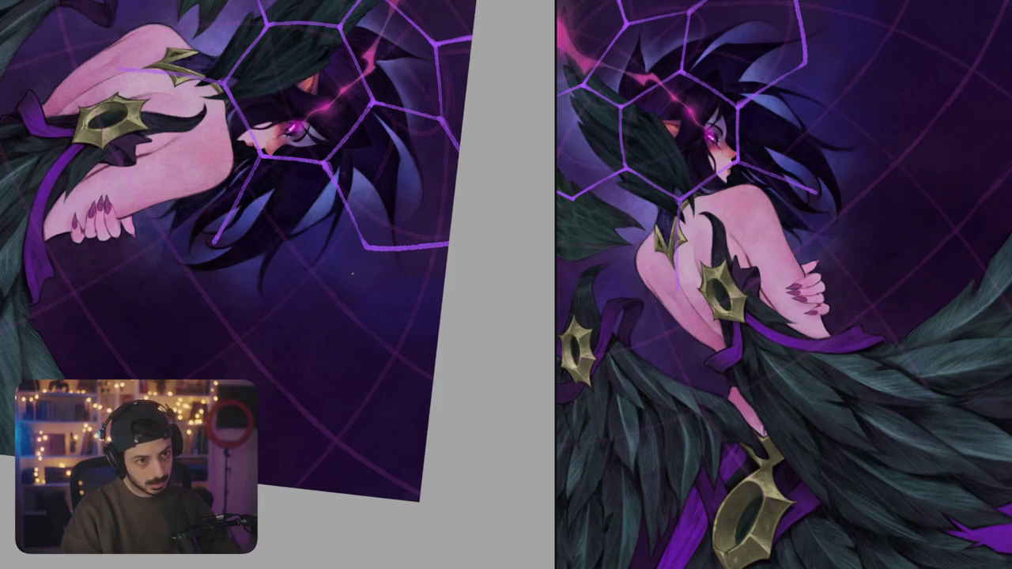
mouse_move(352, 273)
mouse_down()
mouse_move(297, 439)
mouse_move(328, 465)
mouse_up()
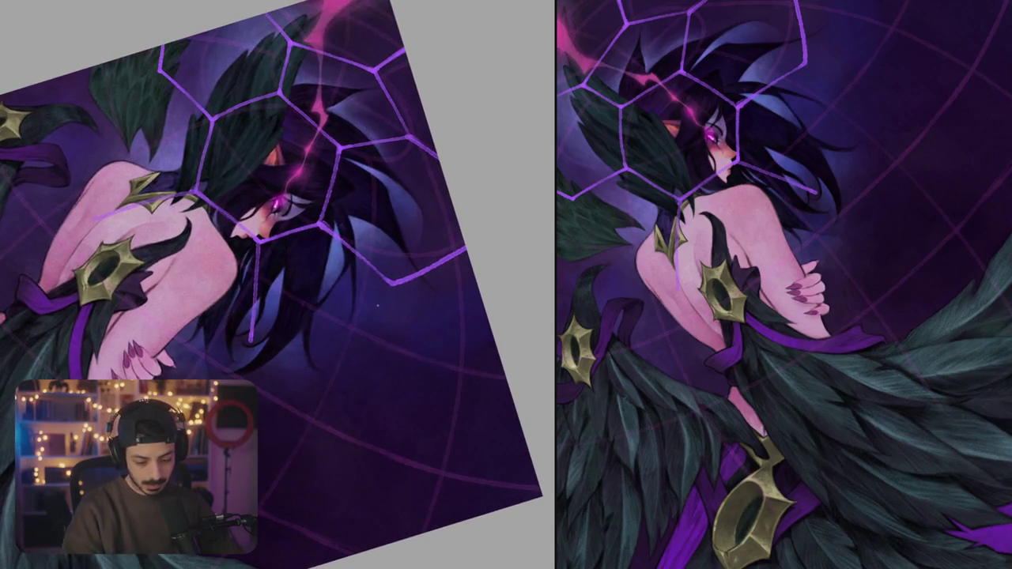
drag(366, 332, 261, 419)
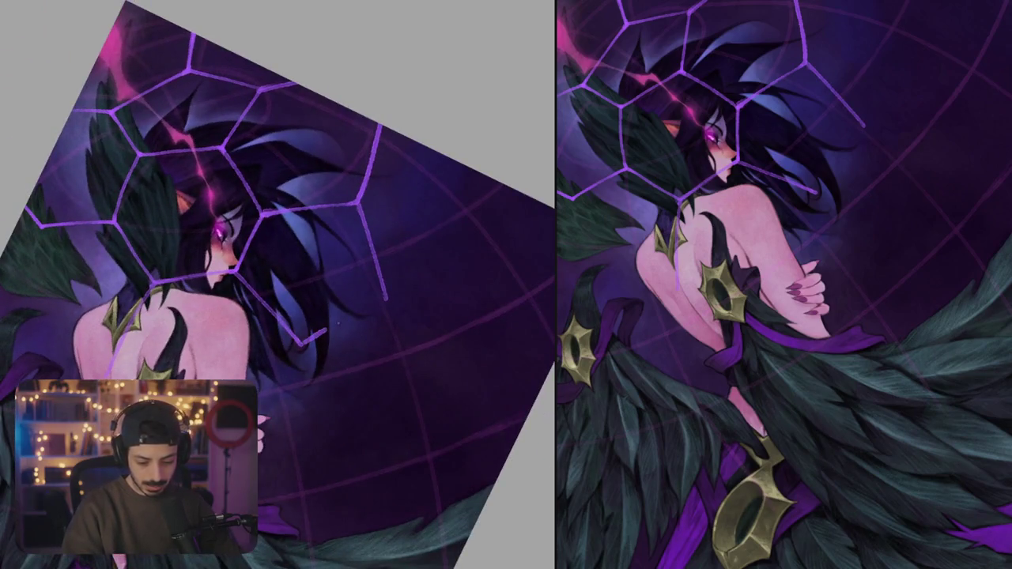
drag(468, 287, 427, 372)
mouse_move(375, 336)
mouse_down()
mouse_move(519, 342)
mouse_move(554, 310)
mouse_move(419, 295)
mouse_up()
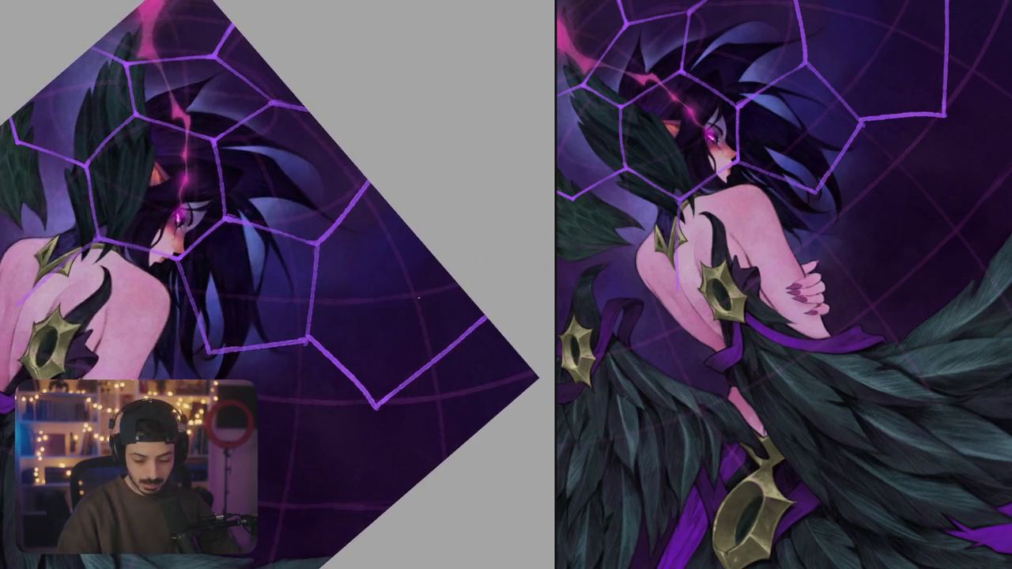
- Blend the hair beside her face and reinforce the lower hexagon edges
mouse_move(407, 293)
mouse_down()
mouse_move(349, 315)
mouse_move(366, 355)
mouse_move(338, 188)
mouse_up()
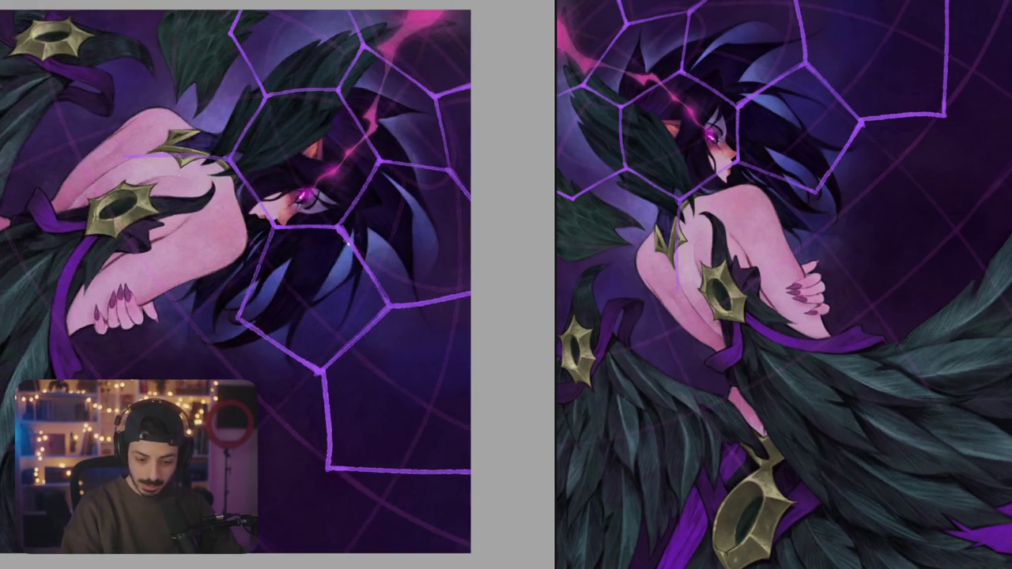
drag(348, 237, 364, 249)
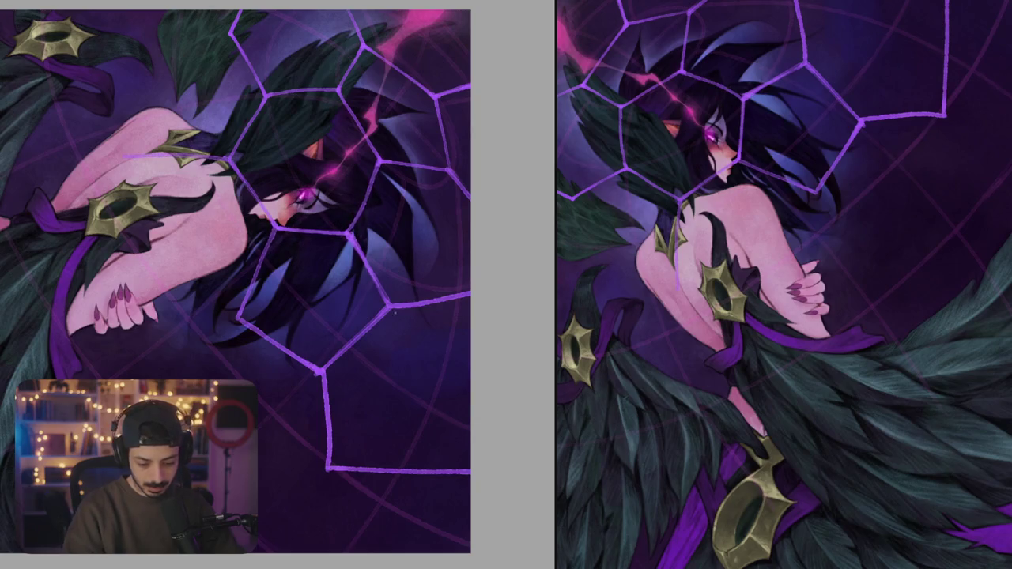
scroll(395, 310, down, 5)
mouse_move(395, 311)
mouse_down()
mouse_move(458, 211)
mouse_move(388, 333)
mouse_up()
scroll(388, 327, up, 3)
mouse_move(440, 312)
mouse_down()
mouse_move(403, 285)
mouse_move(362, 348)
mouse_move(396, 377)
mouse_move(412, 280)
mouse_up()
key(ctrl+z)
mouse_move(301, 274)
mouse_down()
mouse_move(293, 327)
mouse_move(407, 357)
mouse_move(405, 320)
mouse_move(404, 372)
mouse_up()
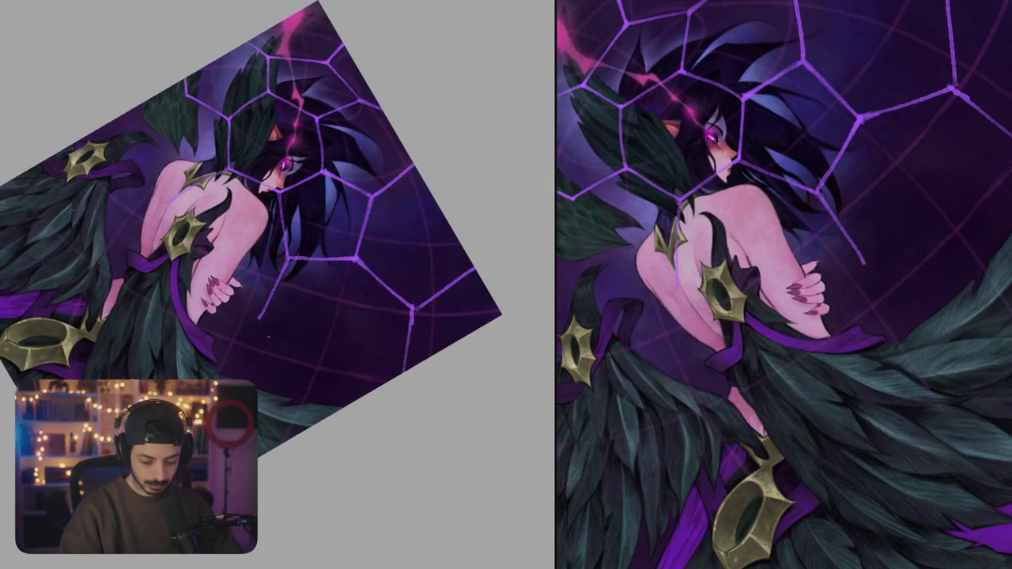
- Add a short hexagon edge and redraw a vertical purple hex edge
mouse_move(262, 325)
mouse_down()
mouse_move(287, 383)
mouse_move(358, 328)
mouse_up()
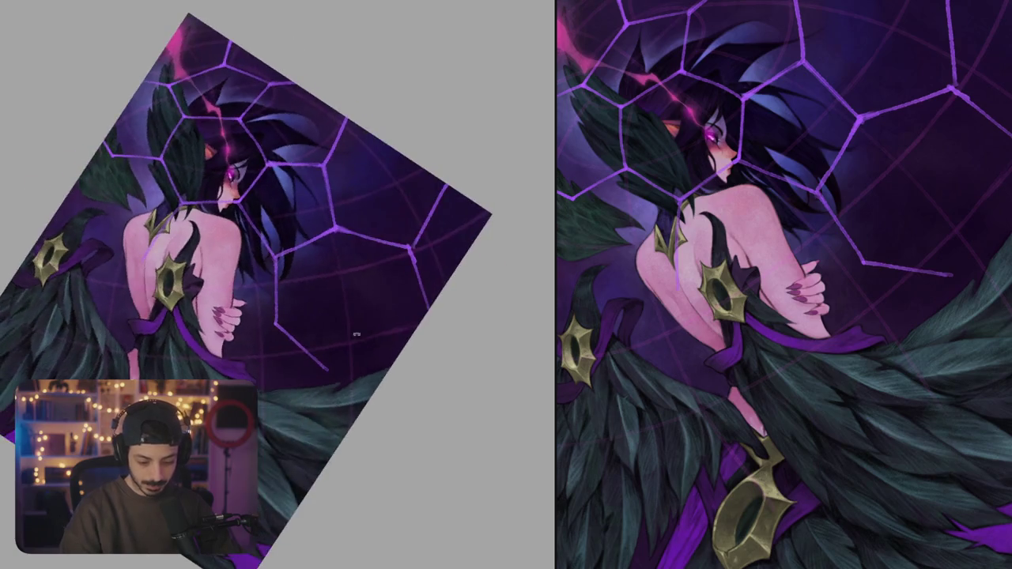
drag(321, 360, 417, 326)
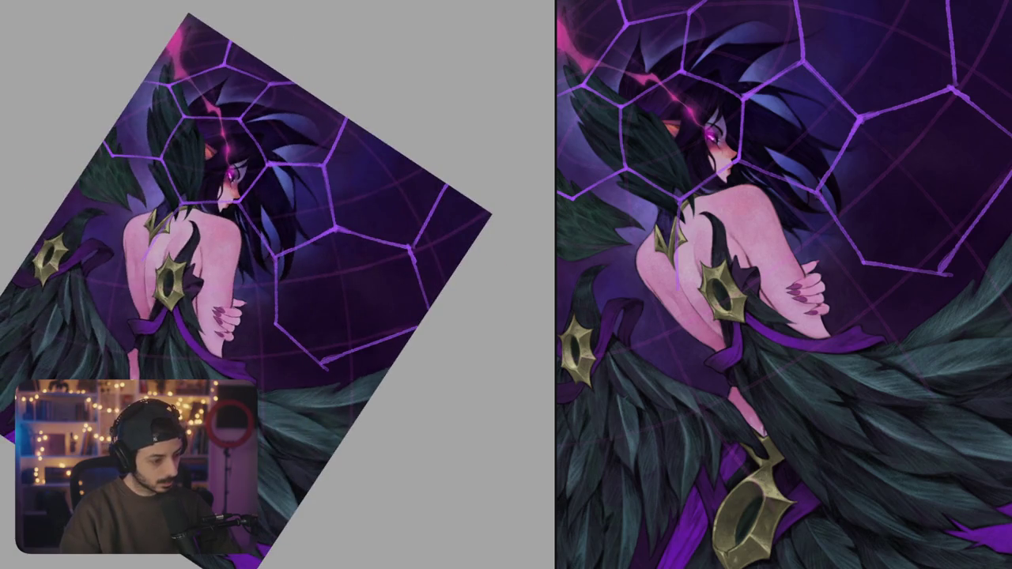
key(ctrl+z)
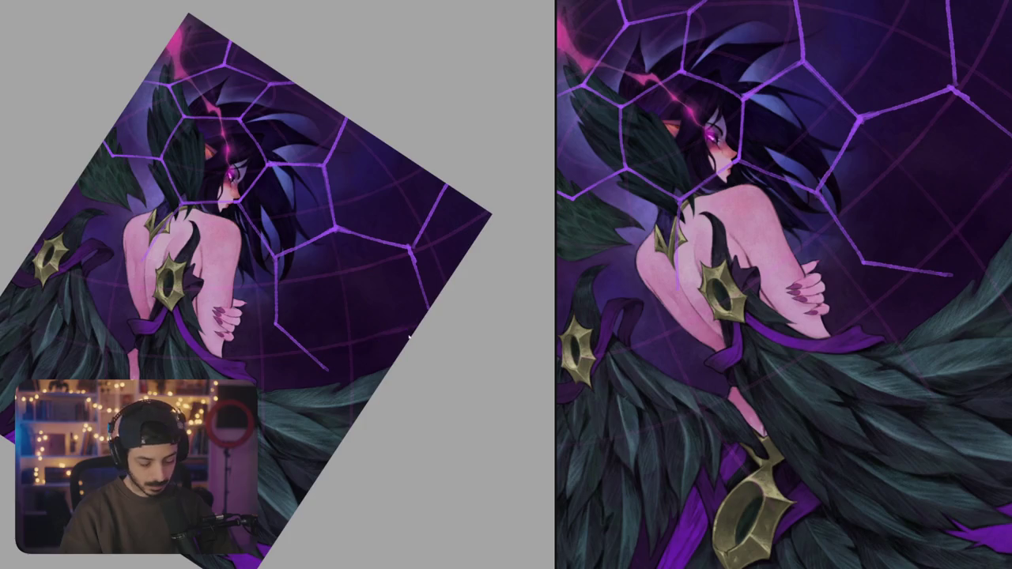
drag(411, 247, 416, 314)
key(ctrl+z)
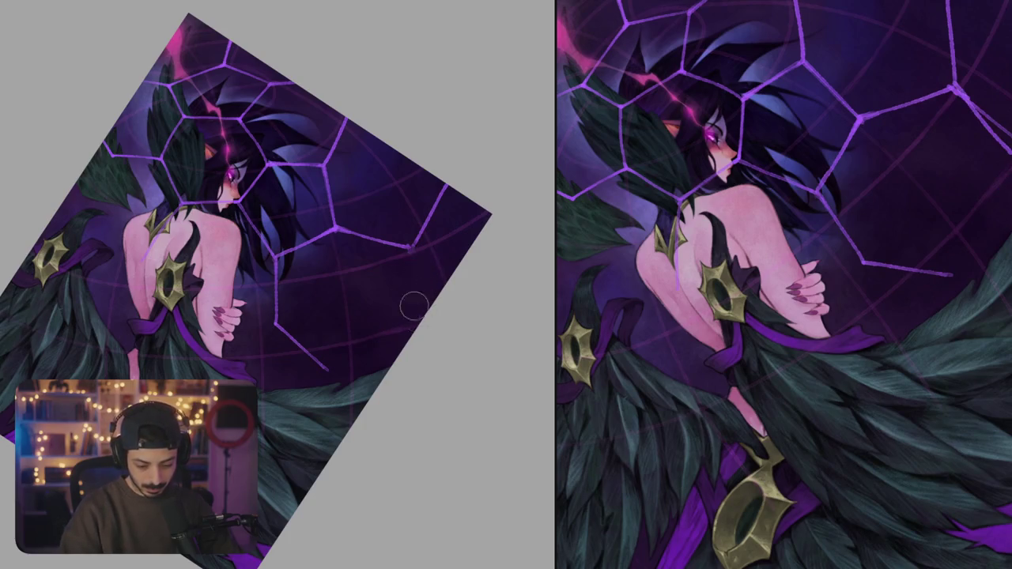
drag(411, 246, 415, 313)
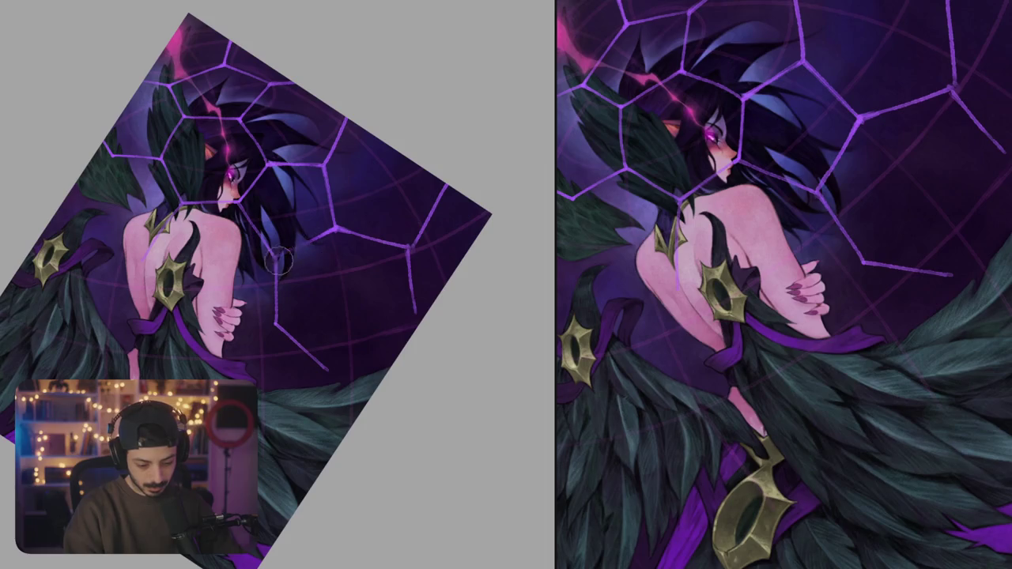
- Paint dark and light hair strands beside the face and a lower web line
drag(301, 229, 267, 268)
mouse_move(239, 207)
mouse_down()
mouse_move(272, 259)
mouse_move(347, 225)
mouse_up()
drag(279, 270, 275, 321)
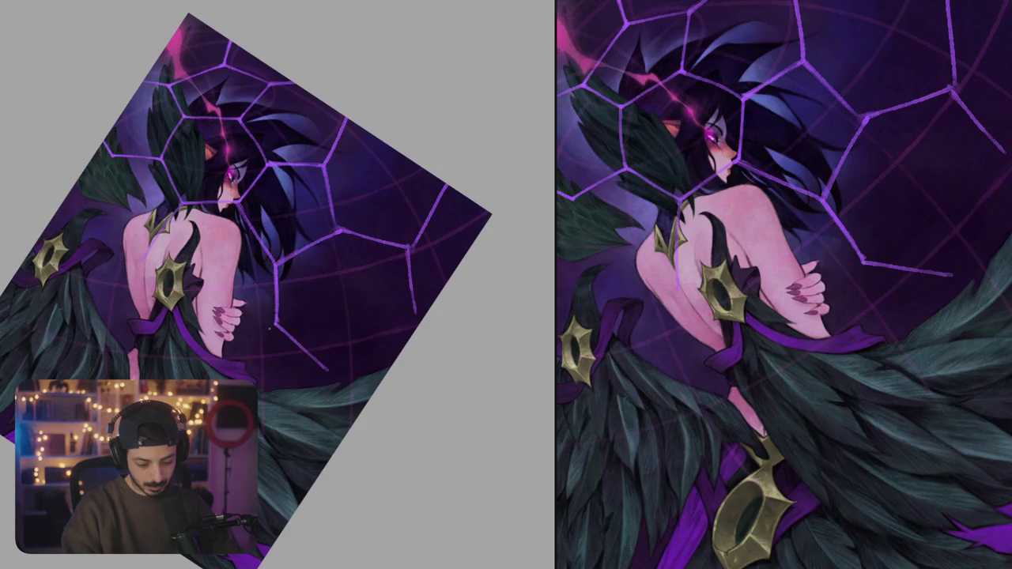
drag(248, 358, 234, 378)
mouse_move(268, 319)
mouse_down()
mouse_move(322, 315)
mouse_move(268, 363)
mouse_up()
- Add web strands near the arms and a curved strand along the bottom
drag(412, 319, 424, 333)
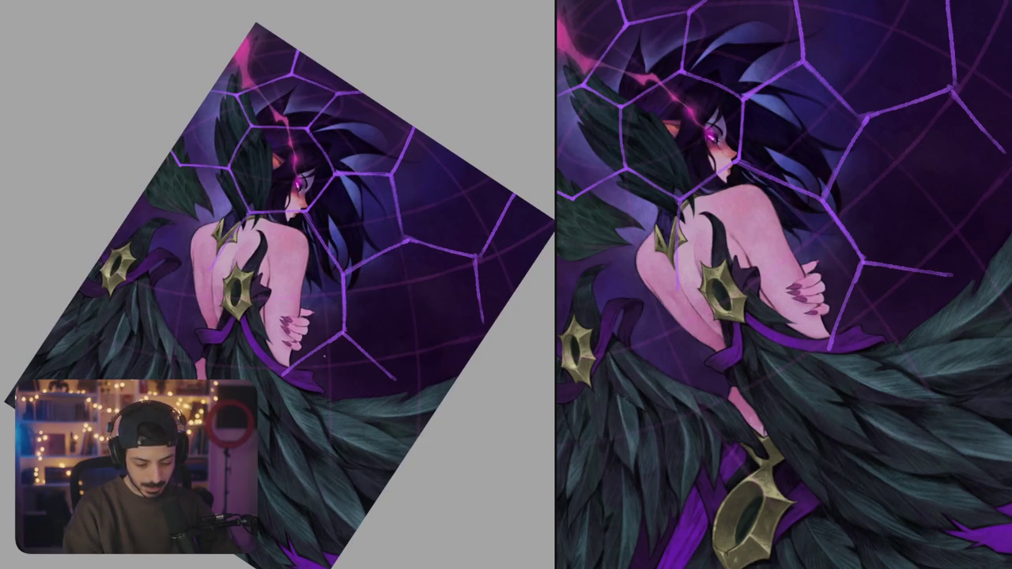
mouse_move(381, 282)
mouse_down()
mouse_move(396, 319)
mouse_move(434, 319)
mouse_up()
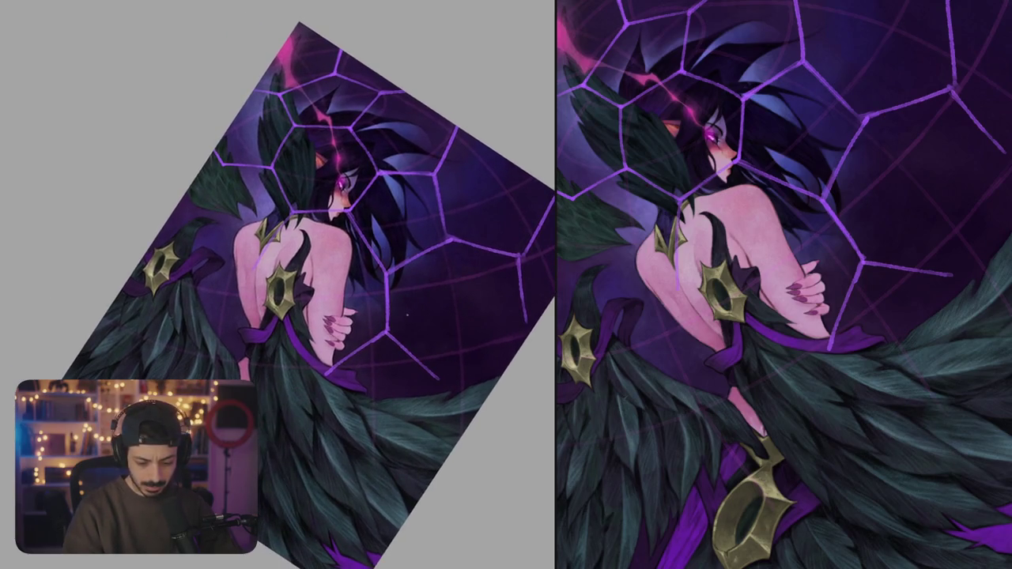
mouse_move(257, 283)
mouse_down()
mouse_move(291, 335)
mouse_move(386, 335)
mouse_move(399, 295)
mouse_move(391, 277)
mouse_up()
drag(372, 333, 382, 321)
mouse_move(431, 345)
mouse_down()
mouse_move(380, 340)
mouse_move(399, 408)
mouse_up()
scroll(344, 318, down, 3)
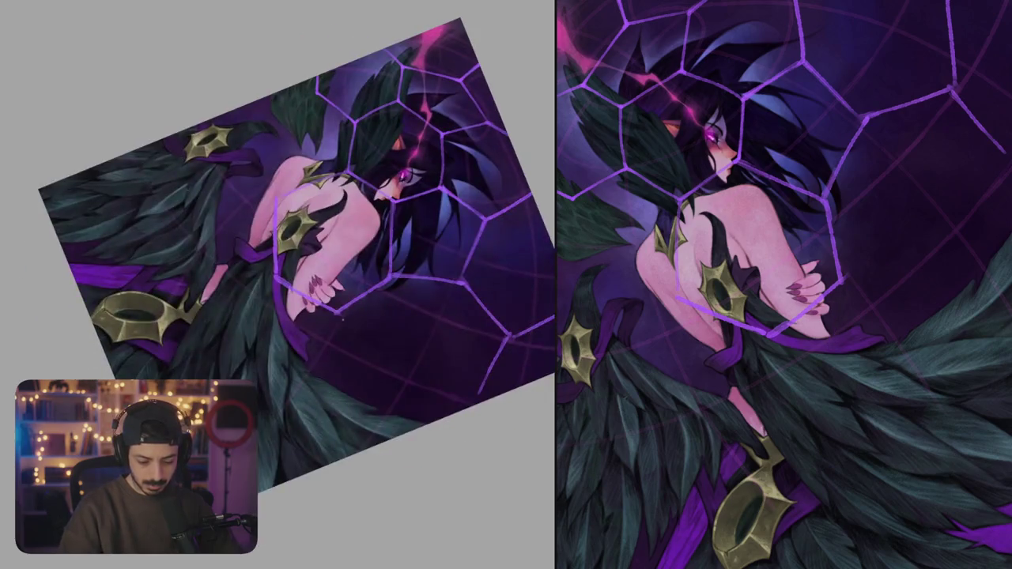
- Add a new strand and draw the bottom strand that closes the web
mouse_move(341, 313)
mouse_down()
mouse_move(364, 373)
mouse_move(451, 344)
mouse_up()
drag(512, 261, 486, 332)
key(ctrl+z)
mouse_move(464, 294)
mouse_down()
mouse_move(436, 300)
mouse_move(381, 342)
mouse_move(465, 348)
mouse_up()
key(ctrl+z)
drag(370, 357, 460, 356)
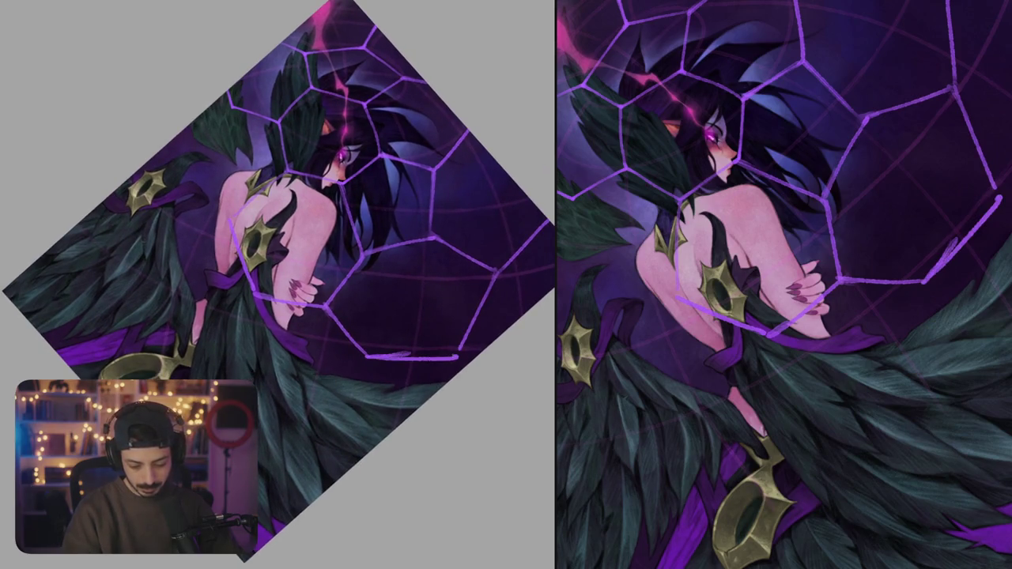
- Redraw a horizontal web strand straighter and a vertical strand, tilting the view
mouse_move(430, 275)
mouse_down()
mouse_move(411, 245)
mouse_move(470, 257)
mouse_move(407, 241)
mouse_up()
mouse_move(458, 195)
mouse_down()
mouse_move(437, 233)
mouse_move(354, 249)
mouse_up()
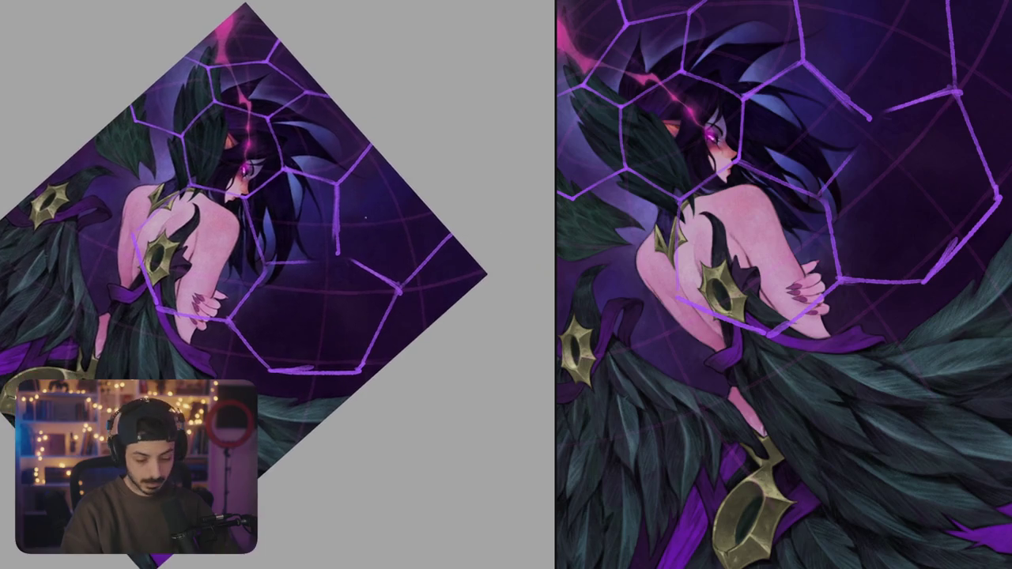
drag(340, 182, 341, 255)
drag(466, 222, 454, 182)
drag(261, 271, 336, 239)
drag(442, 206, 451, 177)
- Redraw the web strand slightly longer, keeping the short vertical strand
key(ctrl+z)
drag(315, 225, 386, 215)
mouse_move(377, 173)
mouse_down()
mouse_move(390, 214)
mouse_move(313, 272)
mouse_move(419, 221)
mouse_up()
key(ctrl+z)
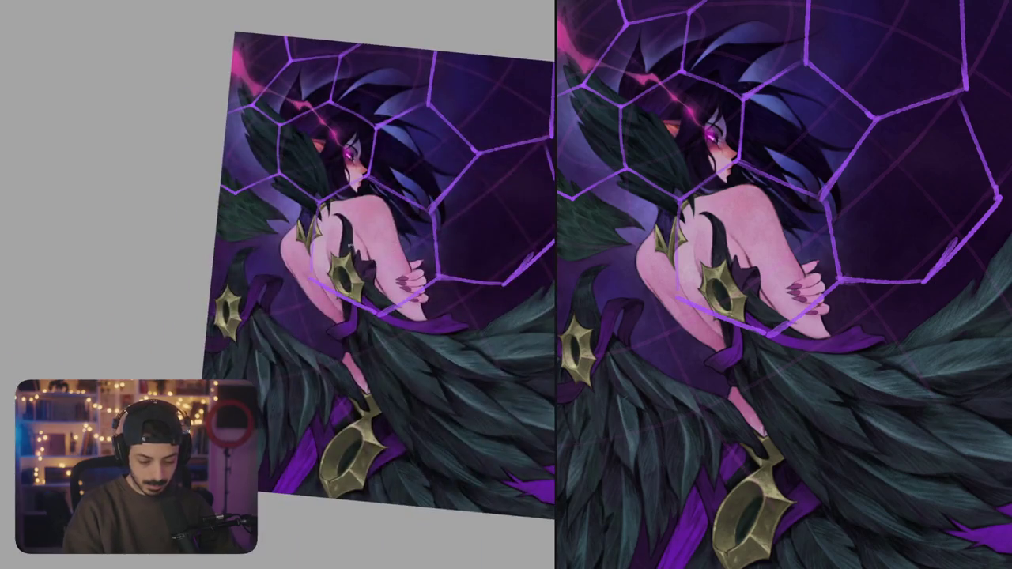
drag(315, 254, 265, 269)
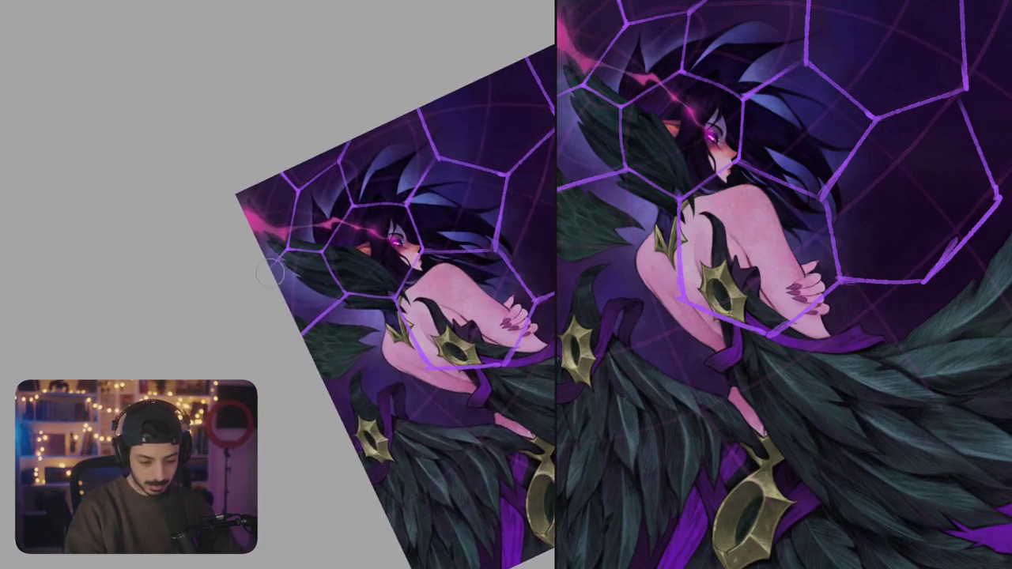
drag(379, 261, 420, 261)
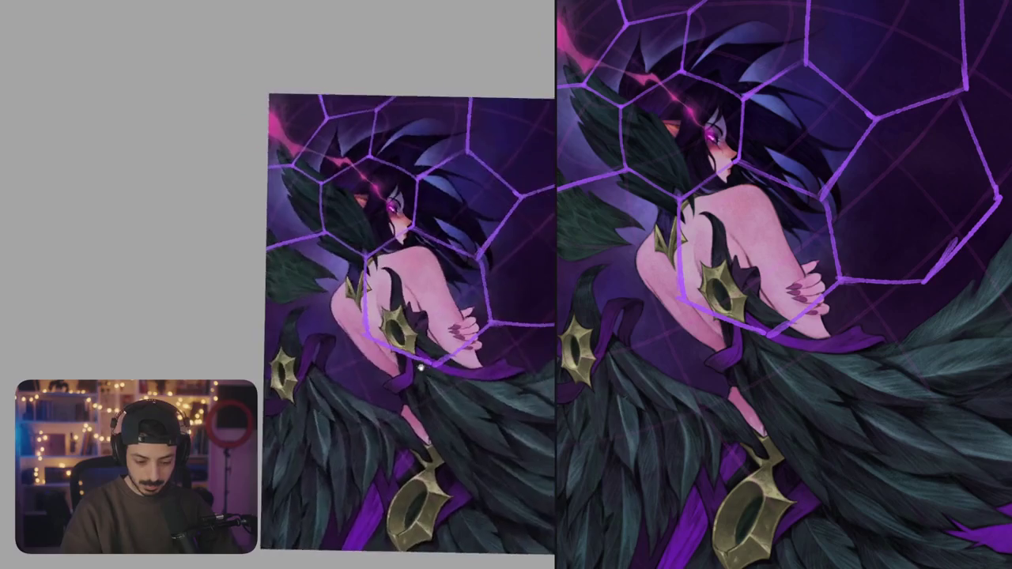
- Draw web strands from the gold ornament toward the arm
drag(313, 313, 380, 282)
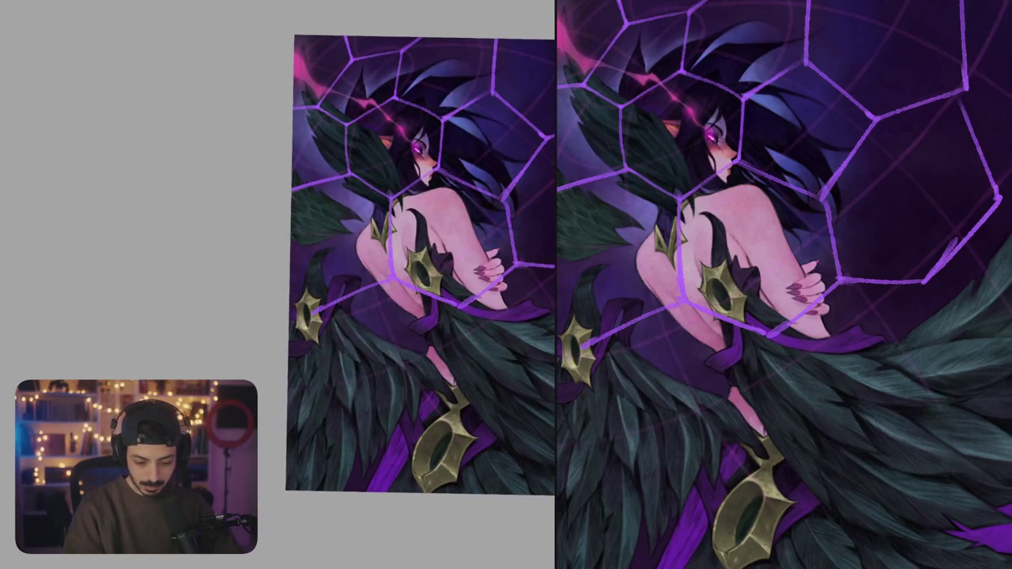
drag(502, 339, 490, 355)
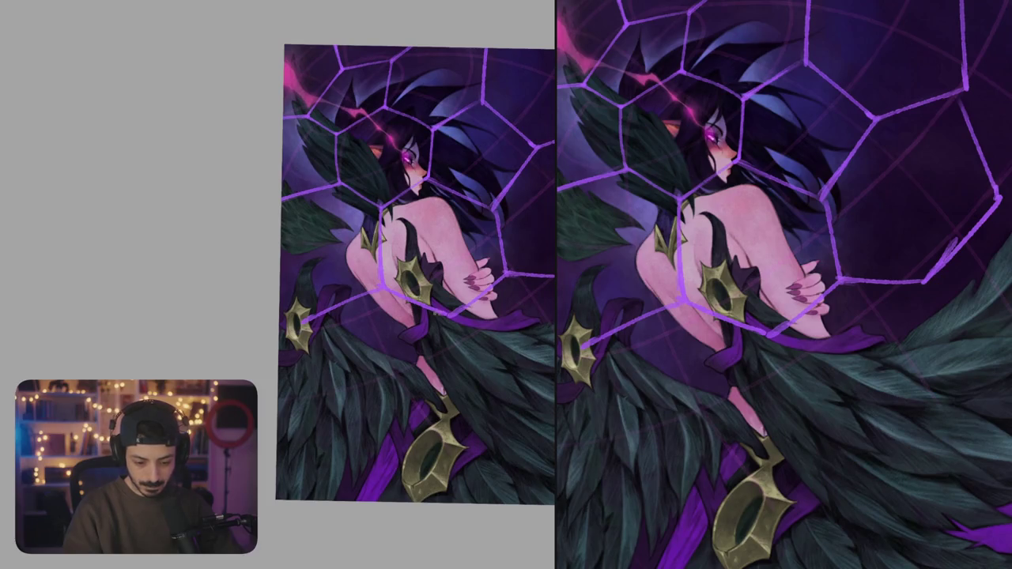
drag(490, 355, 474, 364)
mouse_move(279, 240)
mouse_down()
mouse_move(298, 310)
mouse_move(367, 289)
mouse_up()
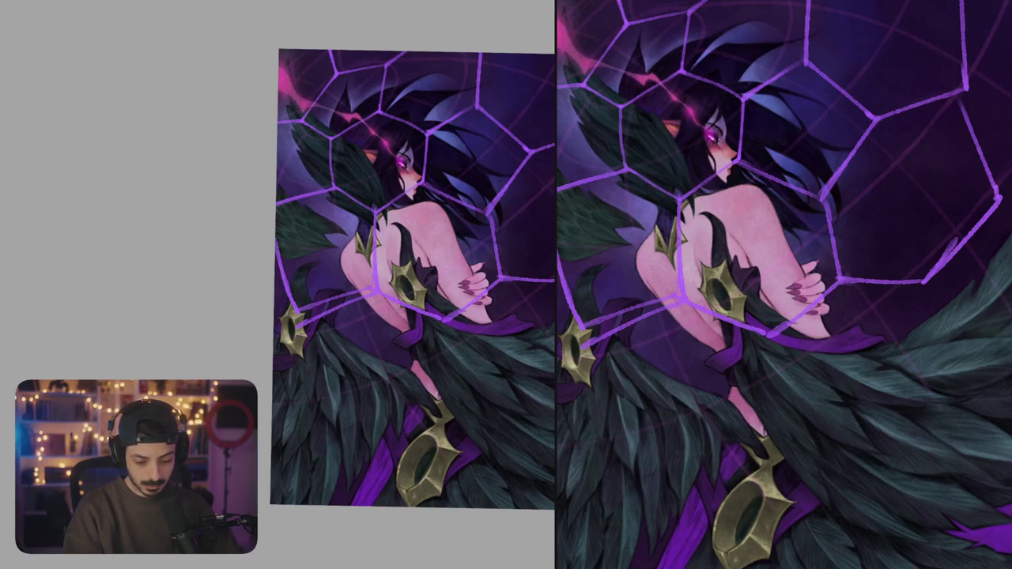
- Draw horizontal and vertical web strands across her back, discarding stray hair strokes
drag(276, 240, 299, 308)
mouse_move(279, 266)
mouse_down()
mouse_move(312, 312)
mouse_move(354, 332)
mouse_up()
key(ctrl+z)
drag(281, 289, 375, 290)
drag(373, 239, 365, 296)
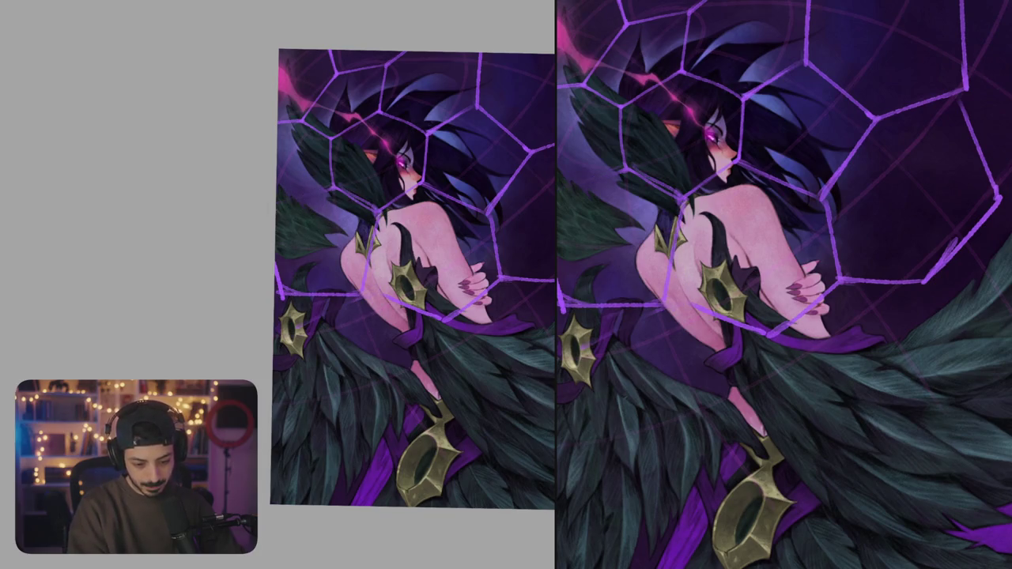
mouse_move(284, 237)
mouse_down()
mouse_move(332, 285)
mouse_move(273, 317)
mouse_move(255, 367)
mouse_up()
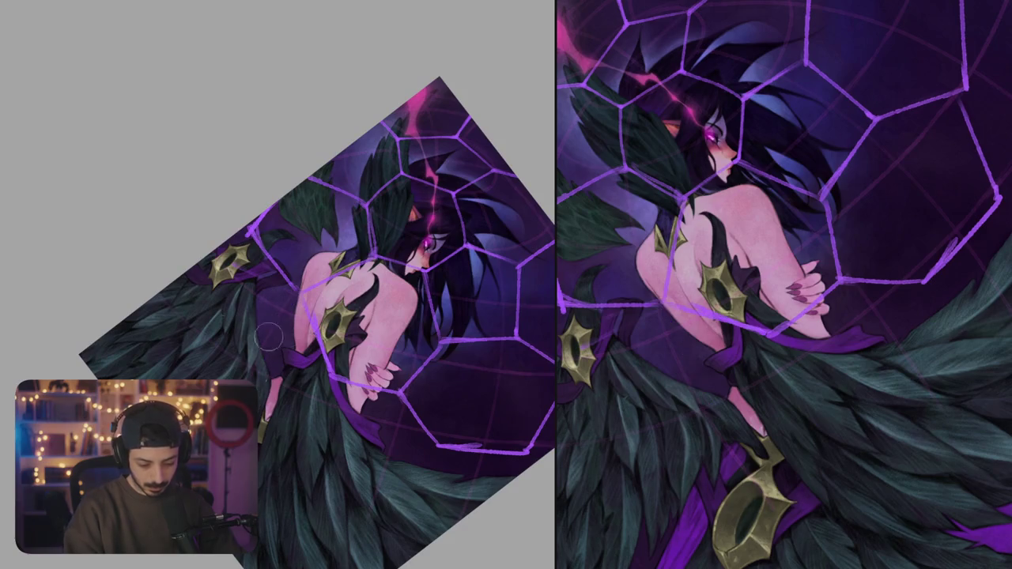
- Replace a lower-back strand with a web strand running down the shoulder
mouse_move(287, 297)
mouse_down()
mouse_move(238, 335)
mouse_move(294, 372)
mouse_up()
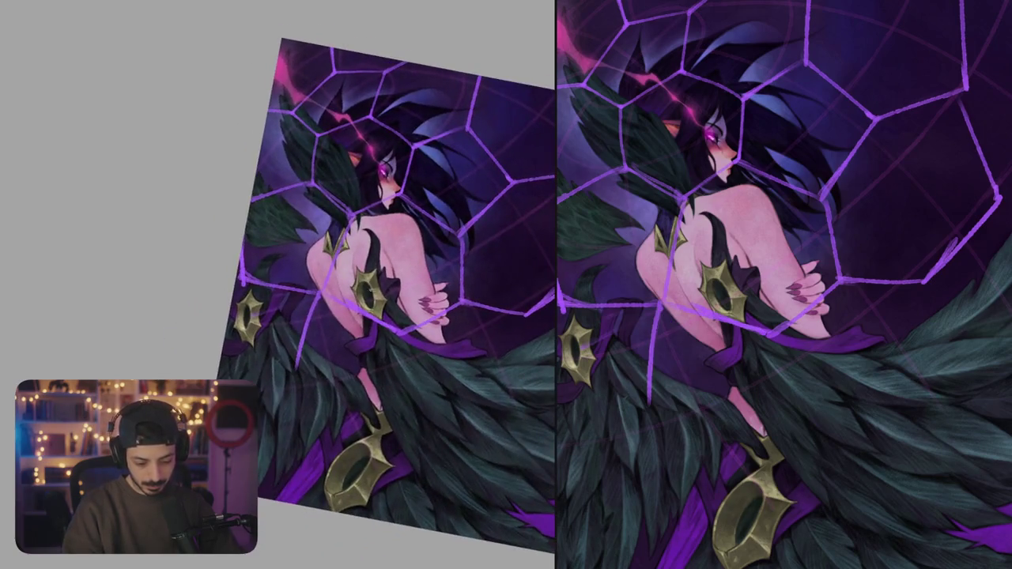
key(ctrl+z)
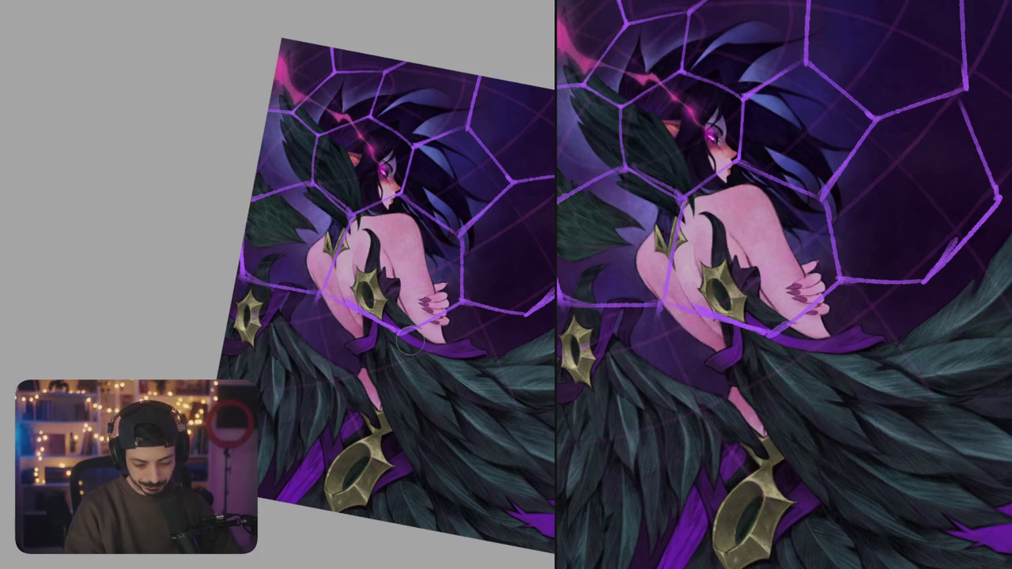
mouse_move(409, 344)
mouse_down()
mouse_move(392, 337)
mouse_move(392, 397)
mouse_up()
key(ctrl+z)
drag(330, 210, 283, 278)
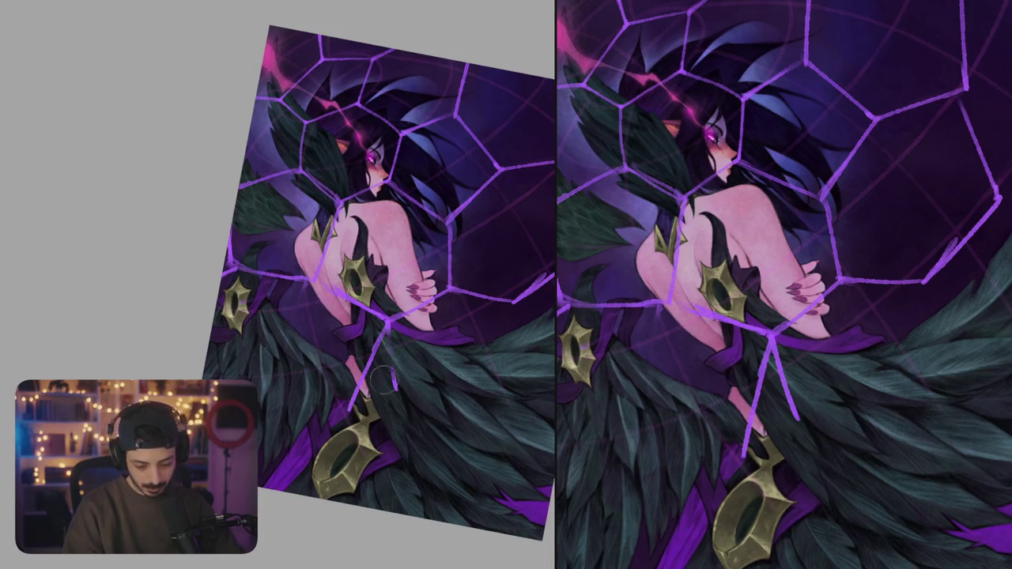
mouse_move(495, 336)
mouse_down()
mouse_move(431, 371)
mouse_move(419, 340)
mouse_move(401, 390)
mouse_up()
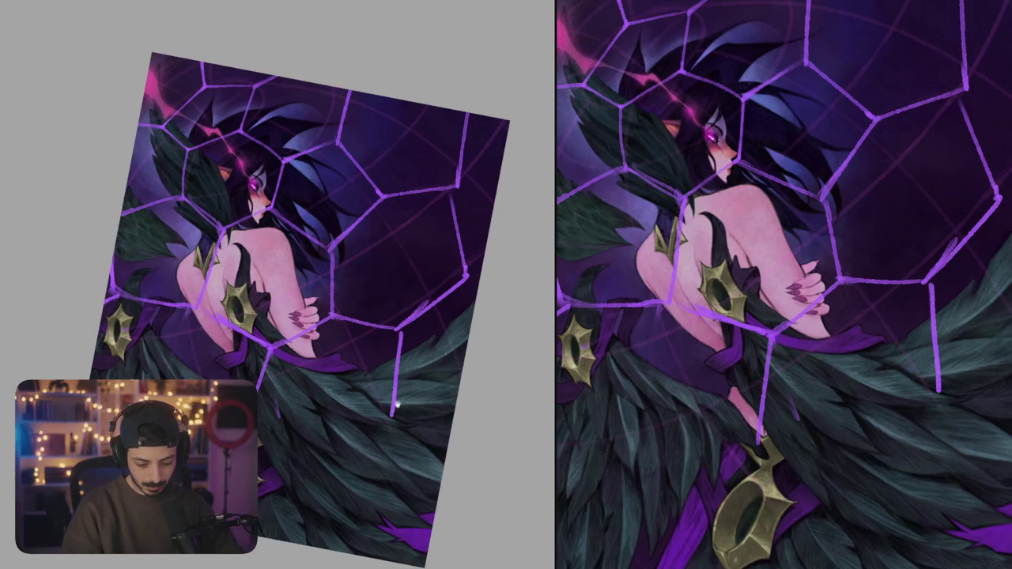
- Draw a web line lower across the wings after discarding two attempts
drag(316, 317, 321, 274)
key(ctrl+z)
drag(399, 288, 417, 372)
key(ctrl+z)
mouse_move(273, 313)
mouse_down()
mouse_move(286, 403)
mouse_move(253, 364)
mouse_move(371, 332)
mouse_move(387, 391)
mouse_move(377, 337)
mouse_up()
- Add strands down across the right wing and feathers and touch up the shoulder strand
drag(927, 284, 993, 354)
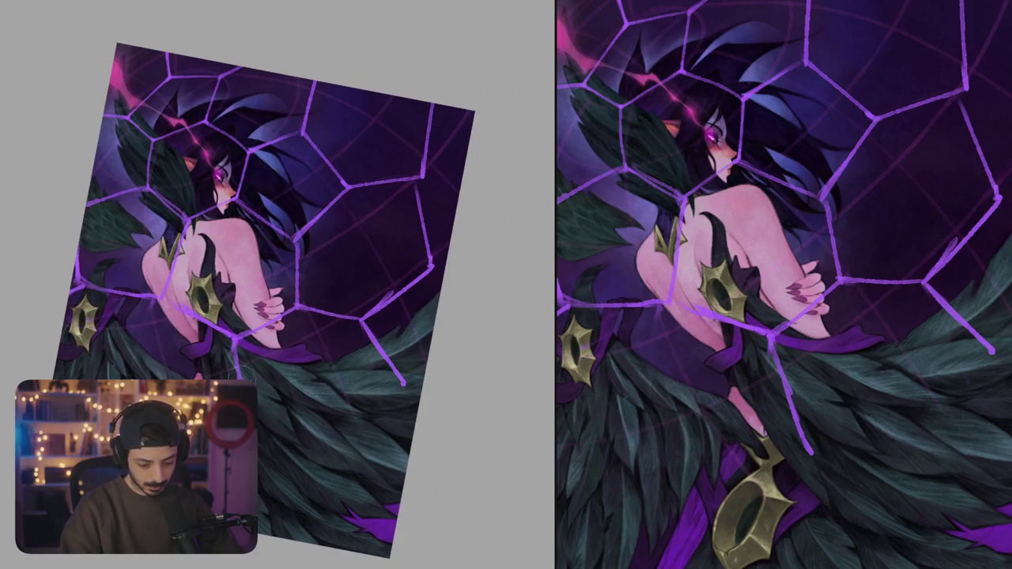
drag(771, 341, 808, 430)
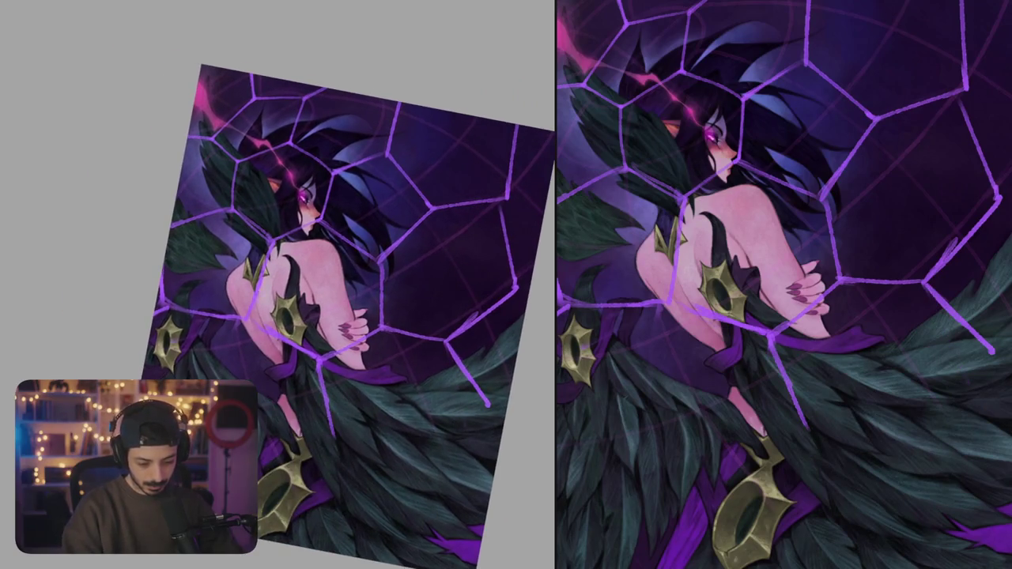
drag(678, 204, 669, 307)
drag(261, 249, 263, 293)
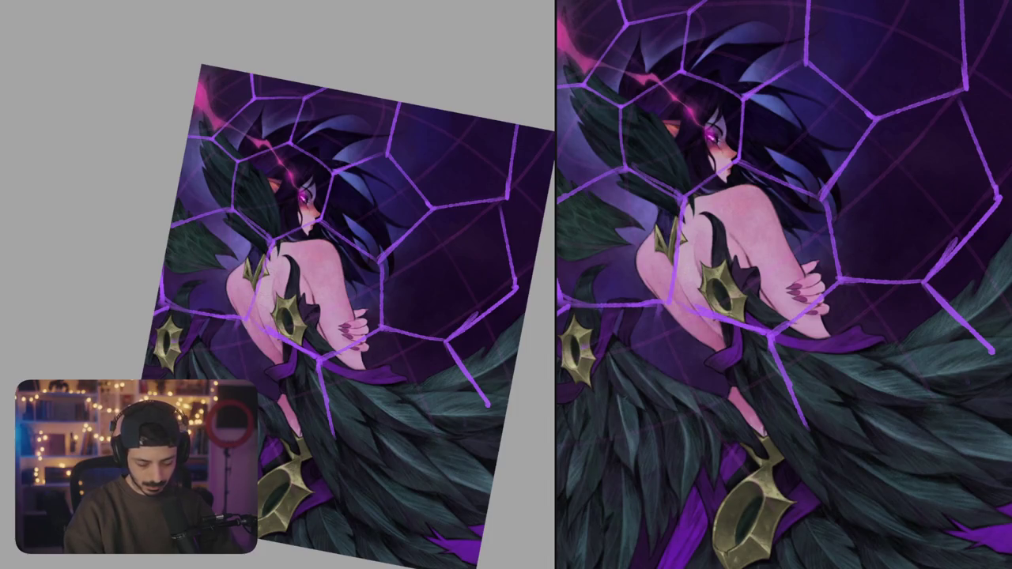
drag(414, 264, 402, 307)
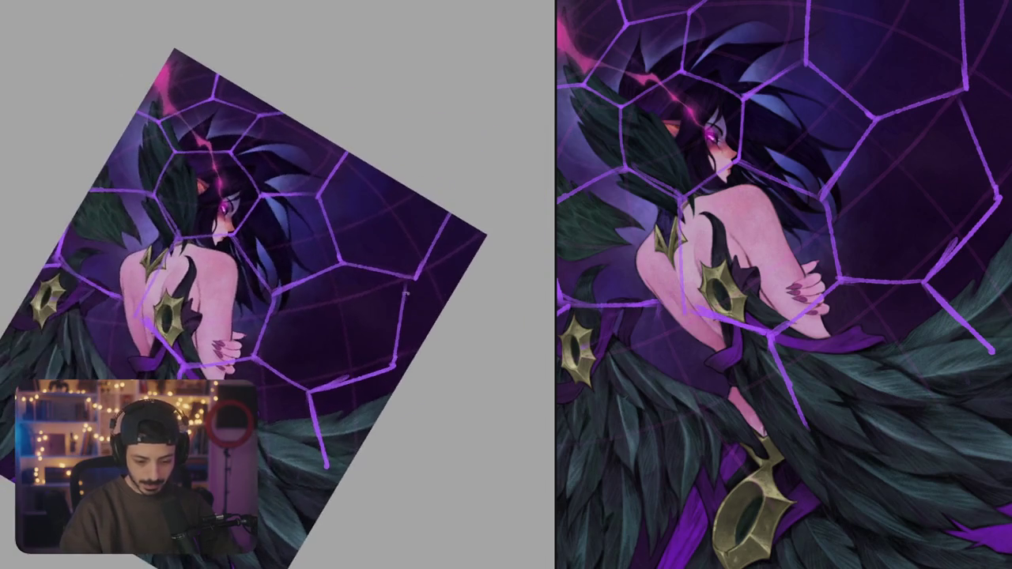
- Thicken the top-right web strand and erase part of a strand near the bottom
drag(961, 90, 996, 198)
drag(317, 238, 232, 255)
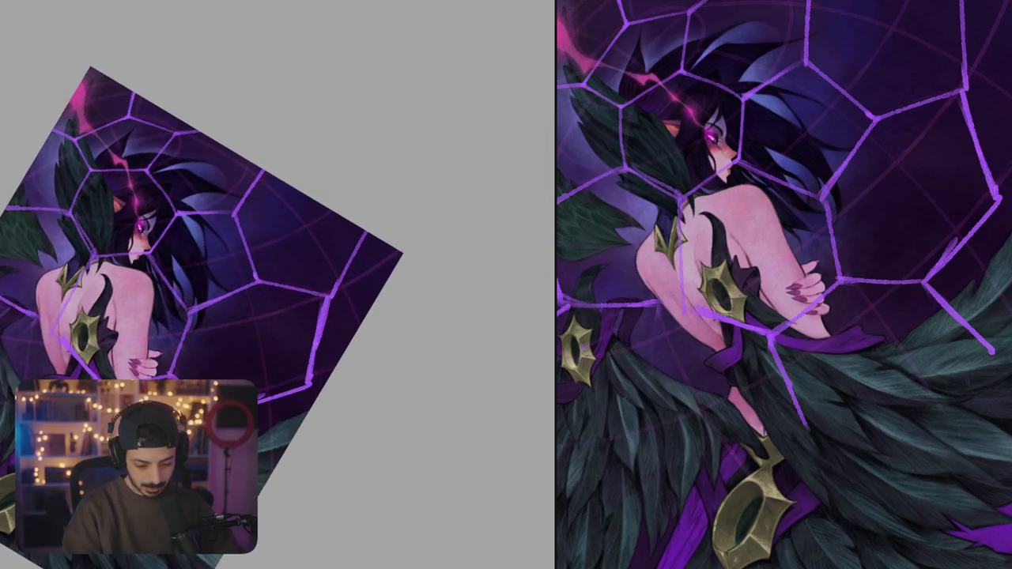
drag(963, 87, 1001, 196)
mouse_move(325, 316)
mouse_down()
mouse_move(399, 365)
mouse_move(315, 304)
mouse_move(474, 373)
mouse_move(441, 332)
mouse_up()
mouse_move(314, 339)
mouse_down()
mouse_move(324, 332)
mouse_move(339, 355)
mouse_move(333, 366)
mouse_up()
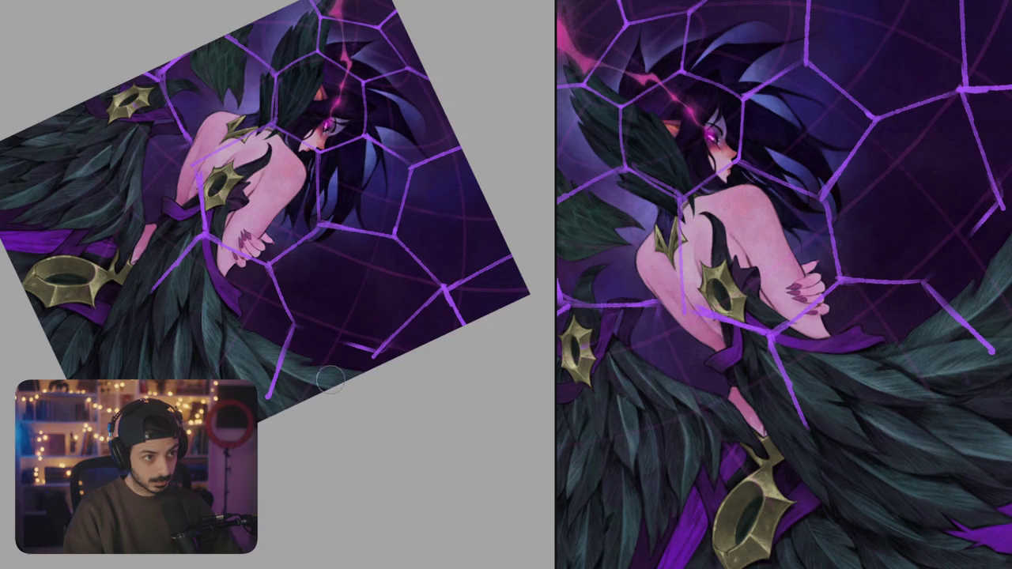
- Brighten a strand over the wings and add strands along the lower right edge
scroll(330, 380, up, 3)
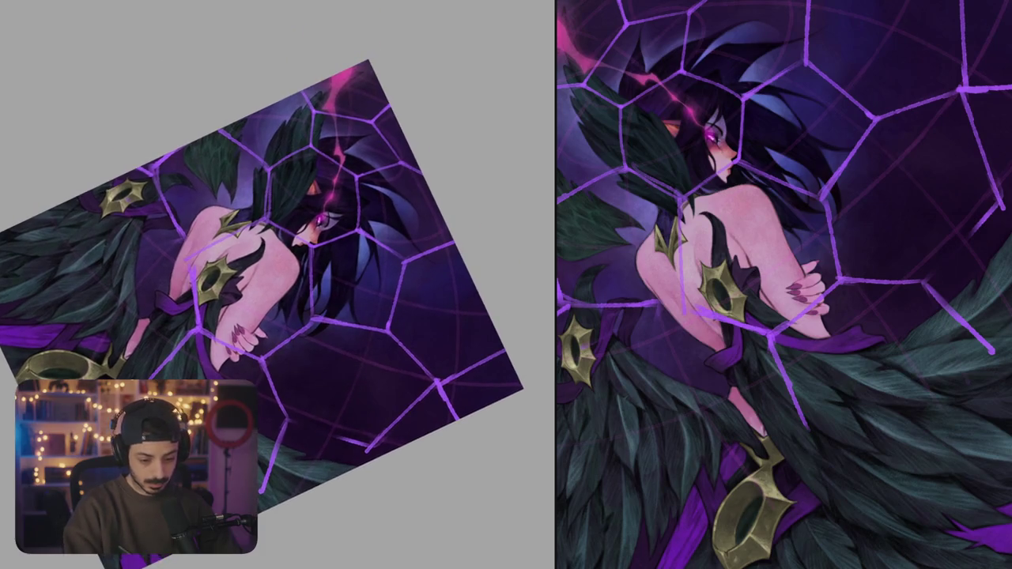
mouse_move(307, 257)
mouse_down()
mouse_move(319, 318)
mouse_move(411, 268)
mouse_up()
scroll(332, 332, down, 2)
drag(295, 395, 375, 422)
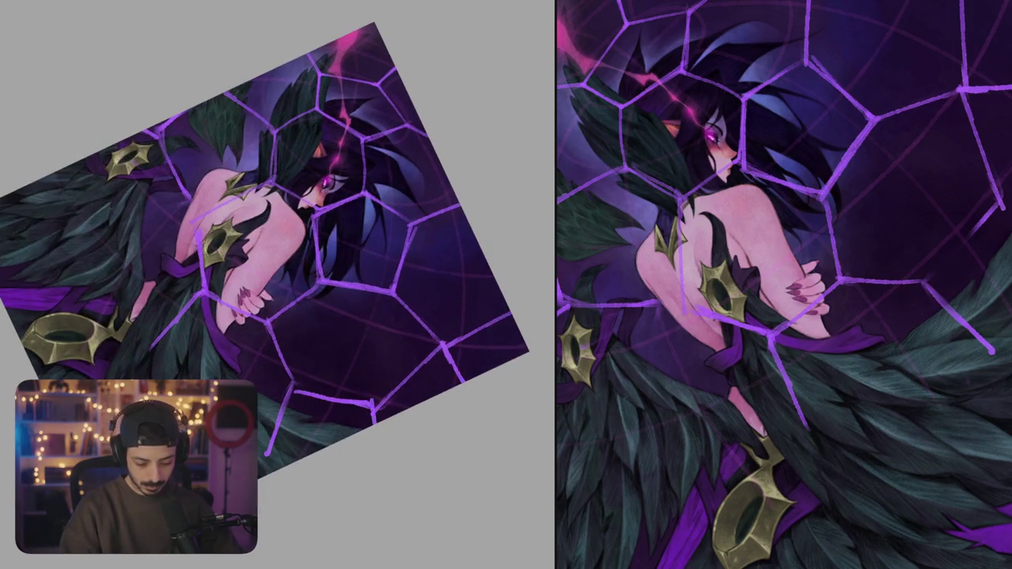
scroll(332, 332, down, 2)
drag(320, 319, 290, 395)
drag(316, 316, 273, 398)
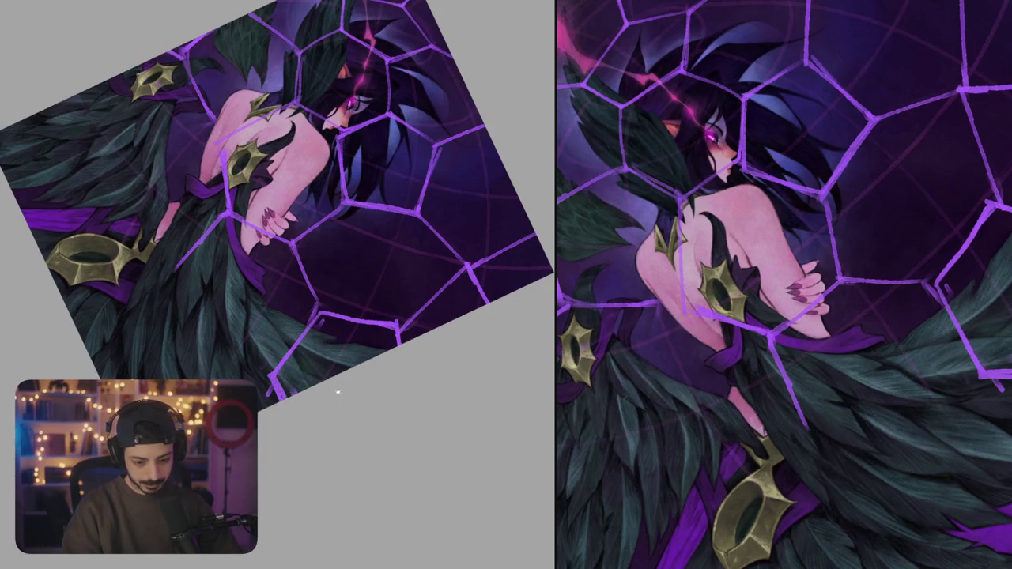
- Redraw the web strands reaching out to the right edge
scroll(330, 400, up, 1)
mouse_move(386, 359)
mouse_down()
mouse_move(457, 305)
mouse_move(481, 334)
mouse_up()
key(ctrl+z)
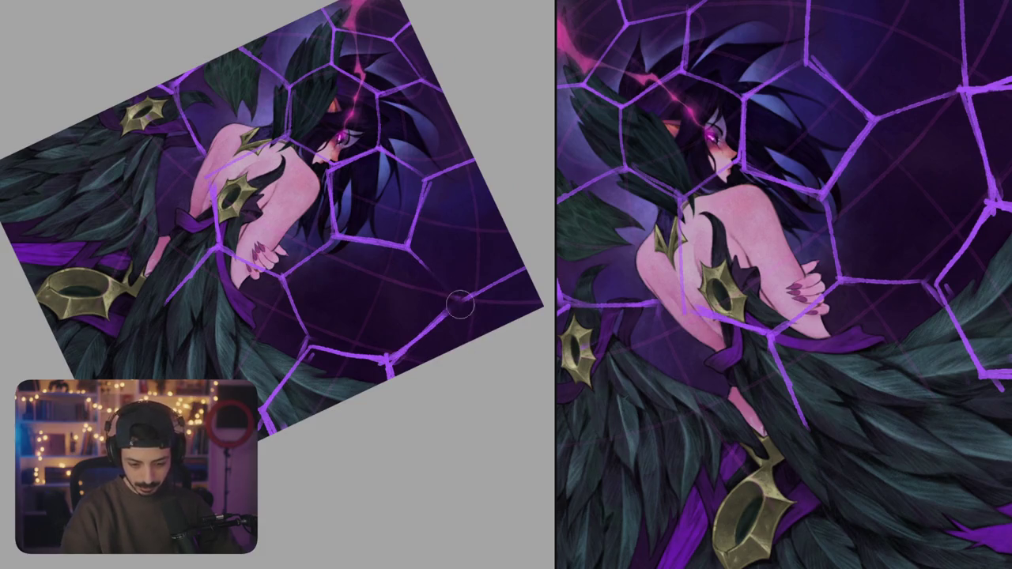
drag(411, 250, 460, 309)
drag(393, 363, 522, 261)
key(ctrl+z)
mouse_move(465, 299)
mouse_down()
mouse_move(537, 253)
mouse_move(523, 272)
mouse_up()
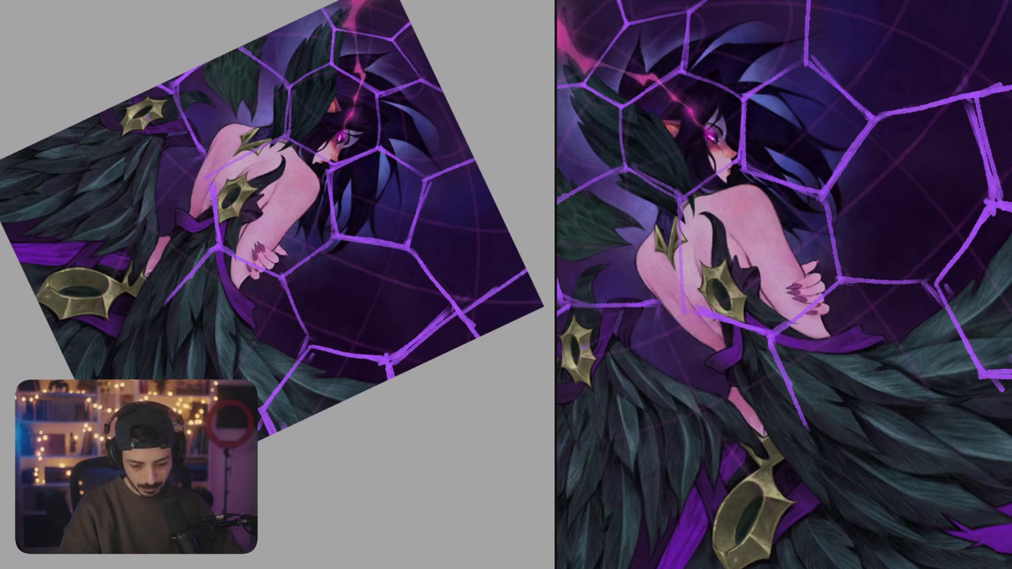
key(ctrl+z)
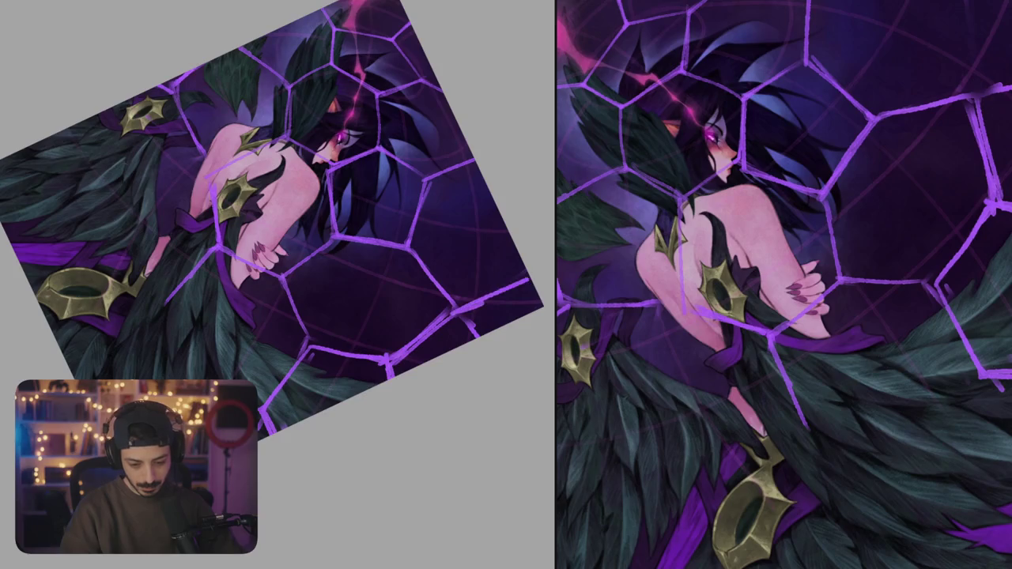
drag(468, 307, 527, 273)
- Add three short web strands across her back
drag(267, 208, 297, 224)
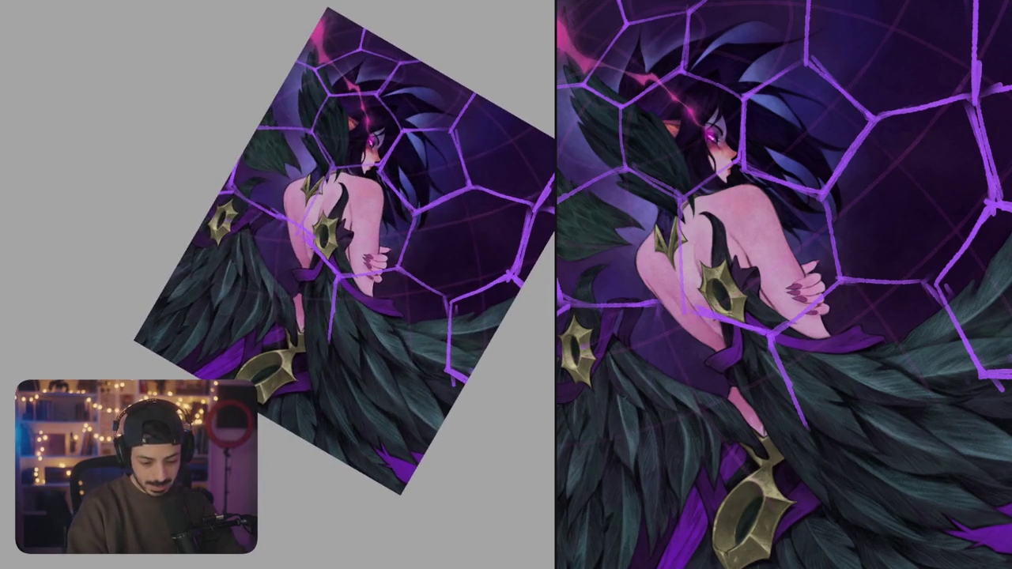
drag(254, 266, 295, 238)
drag(356, 261, 359, 314)
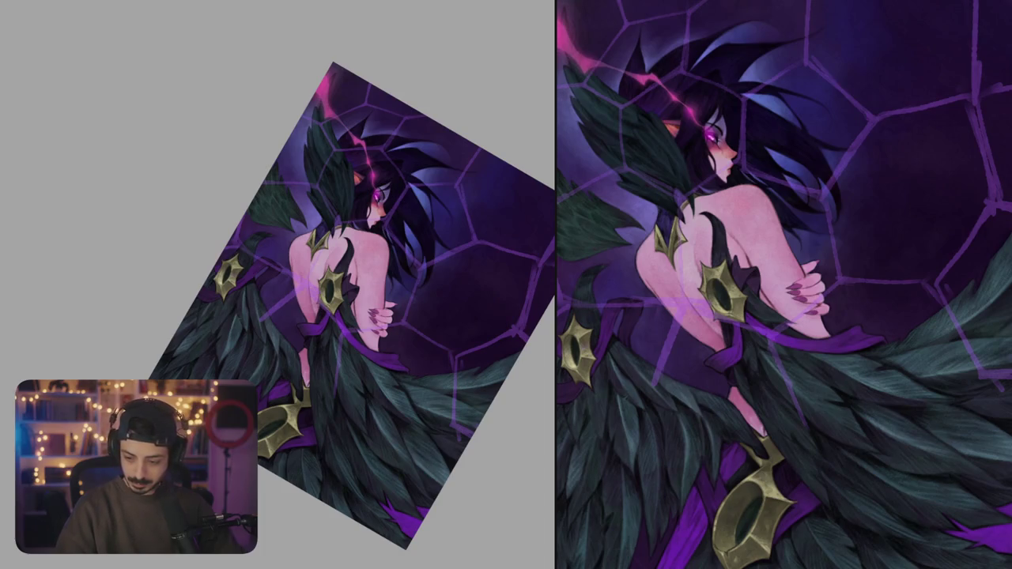
scroll(355, 316, up, 3)
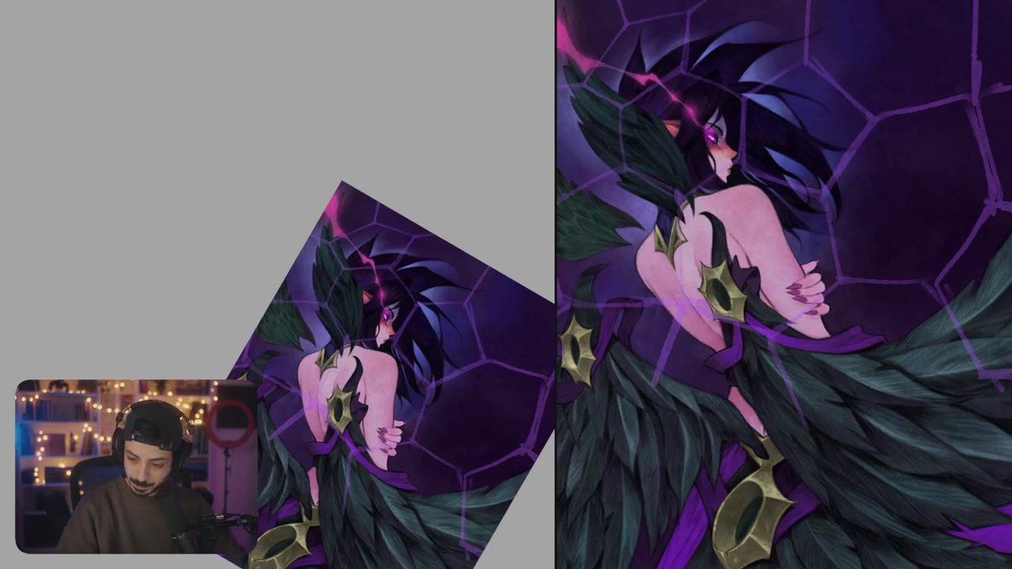
scroll(294, 254, up, 1)
scroll(294, 255, up, 3)
scroll(294, 254, up, 2)
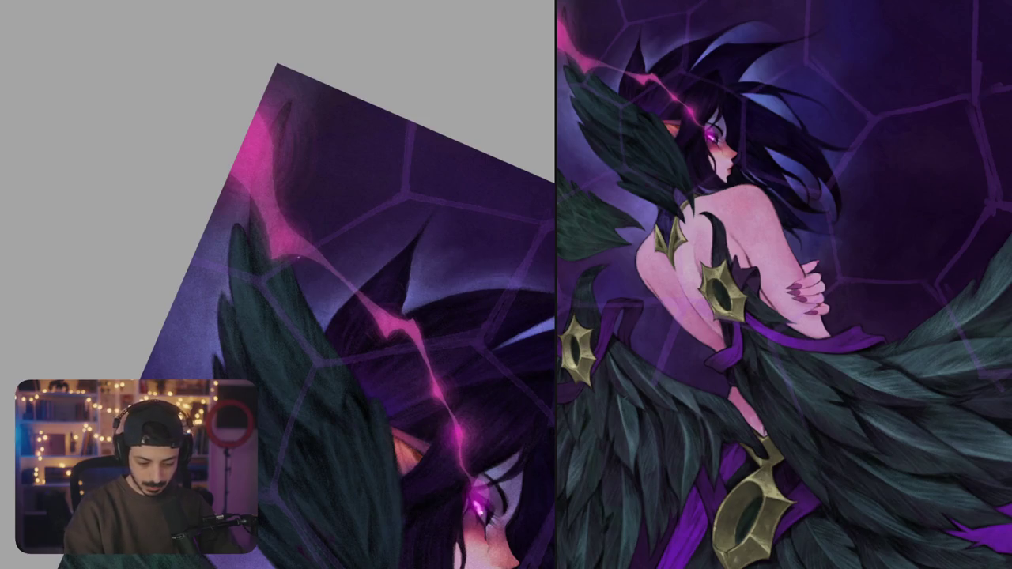
drag(264, 277, 399, 197)
drag(390, 158, 386, 227)
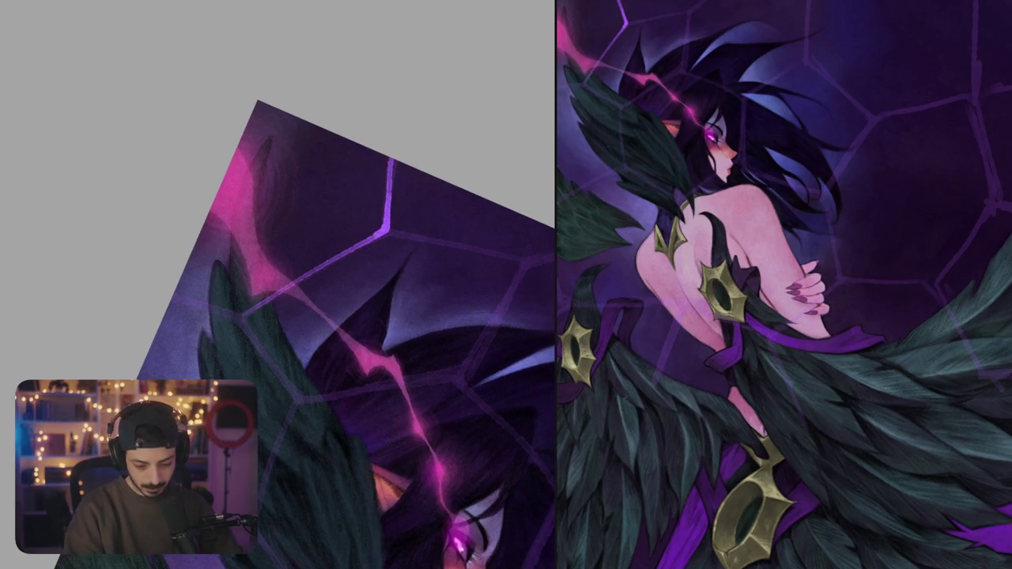
drag(348, 332, 396, 316)
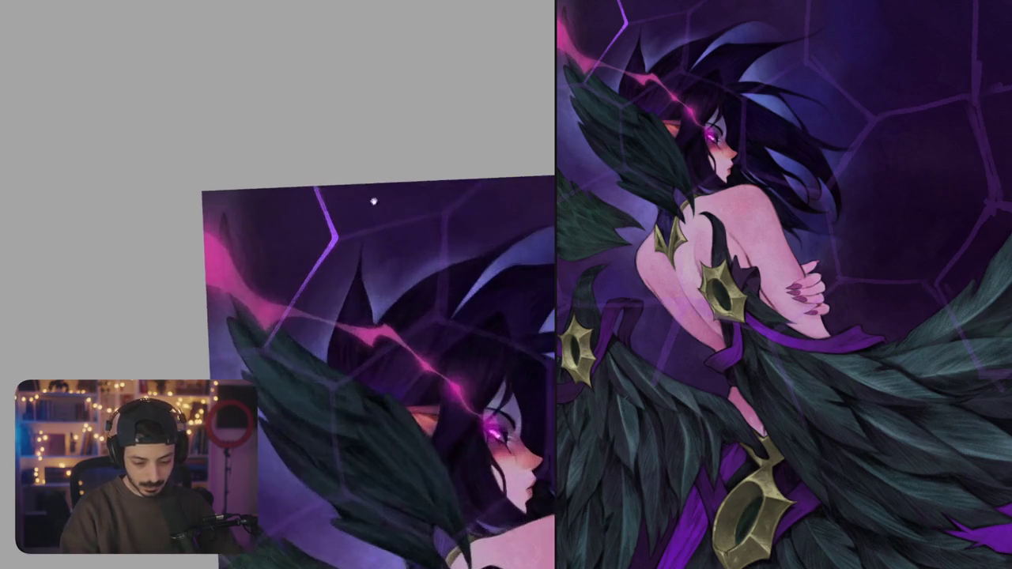
mouse_move(340, 227)
mouse_down()
mouse_move(436, 190)
mouse_move(440, 241)
mouse_up()
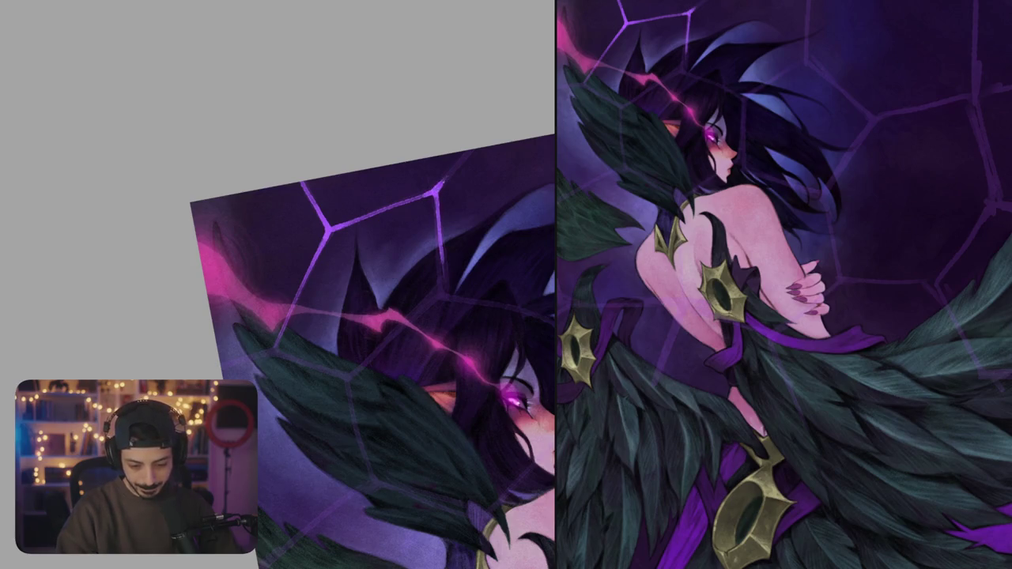
drag(371, 356, 395, 317)
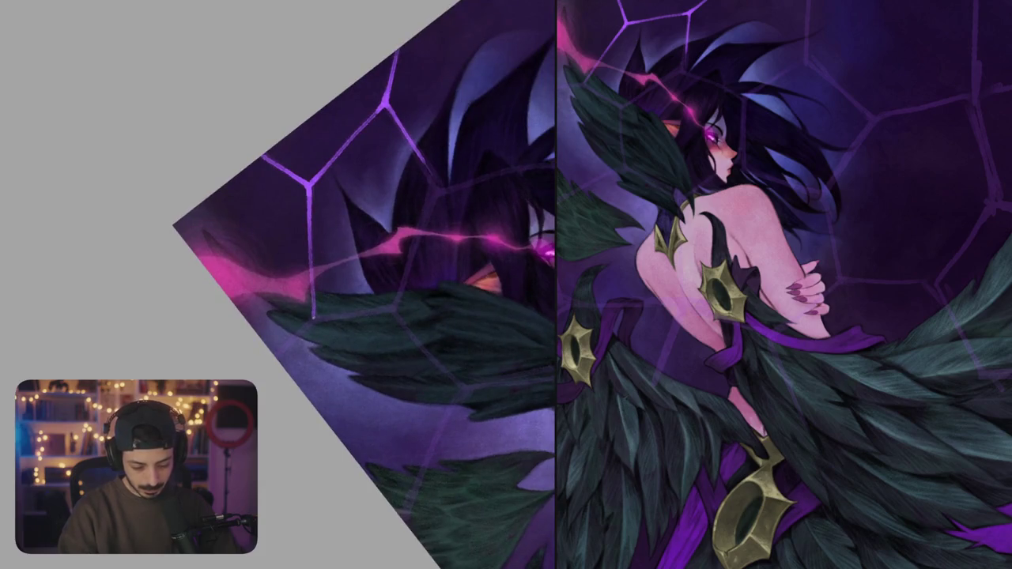
drag(285, 348, 369, 287)
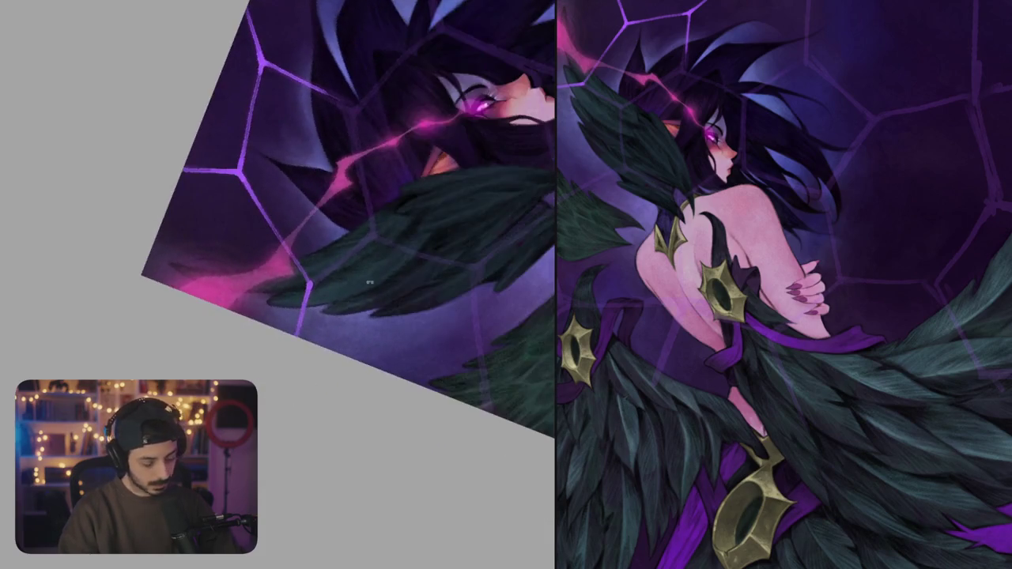
mouse_move(445, 287)
mouse_down()
mouse_move(353, 251)
mouse_move(393, 342)
mouse_up()
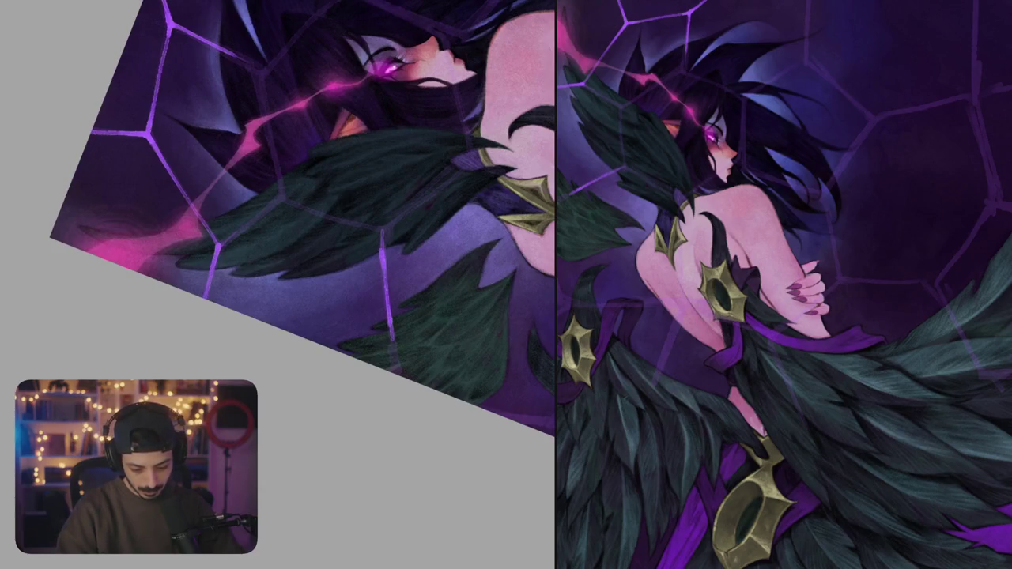
scroll(412, 301, down, 5)
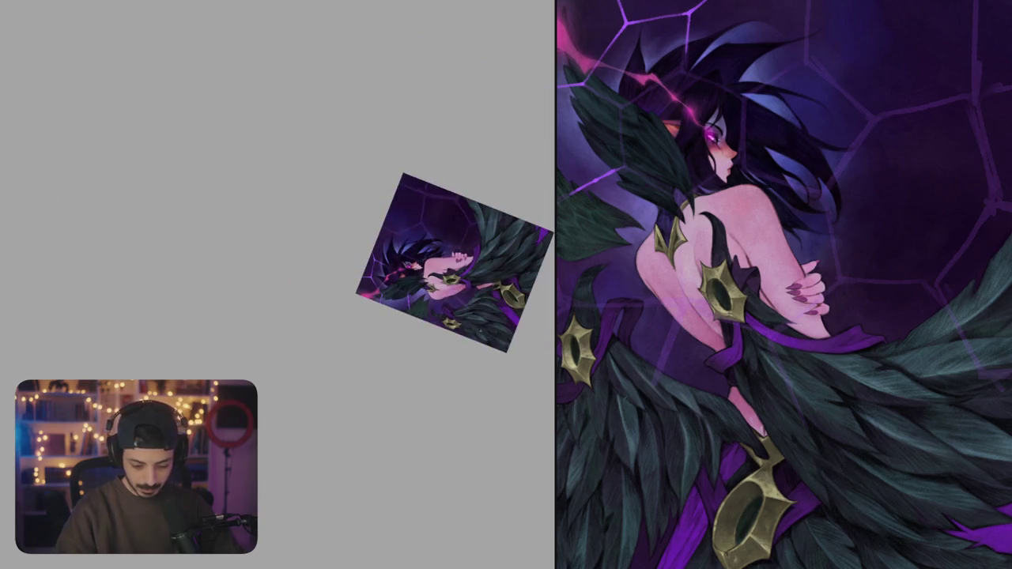
- Paint thin purple web lines out from the hand and brighten a vertical hexagon edge
scroll(411, 301, up, 5)
drag(411, 302, 423, 292)
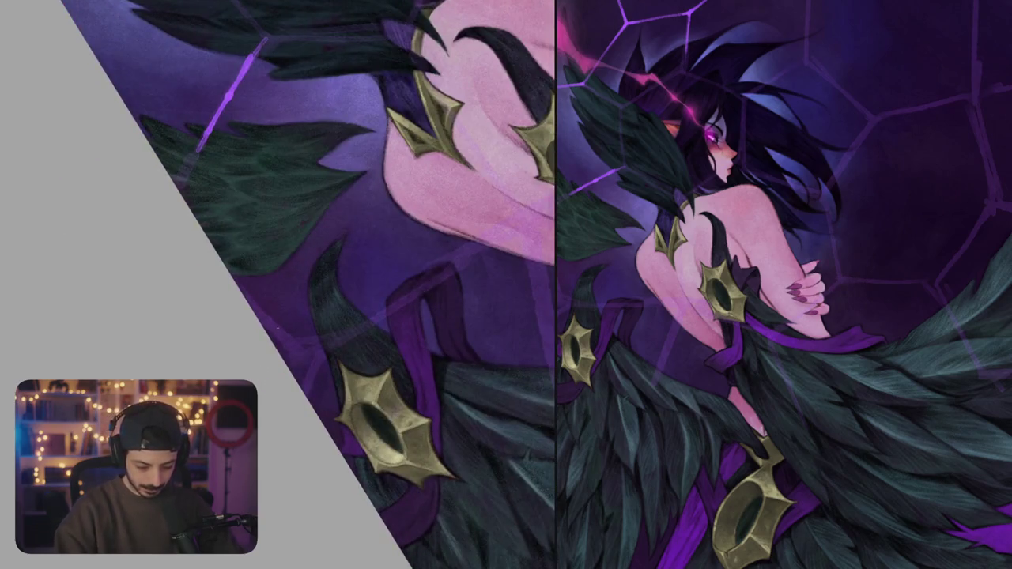
drag(247, 301, 310, 351)
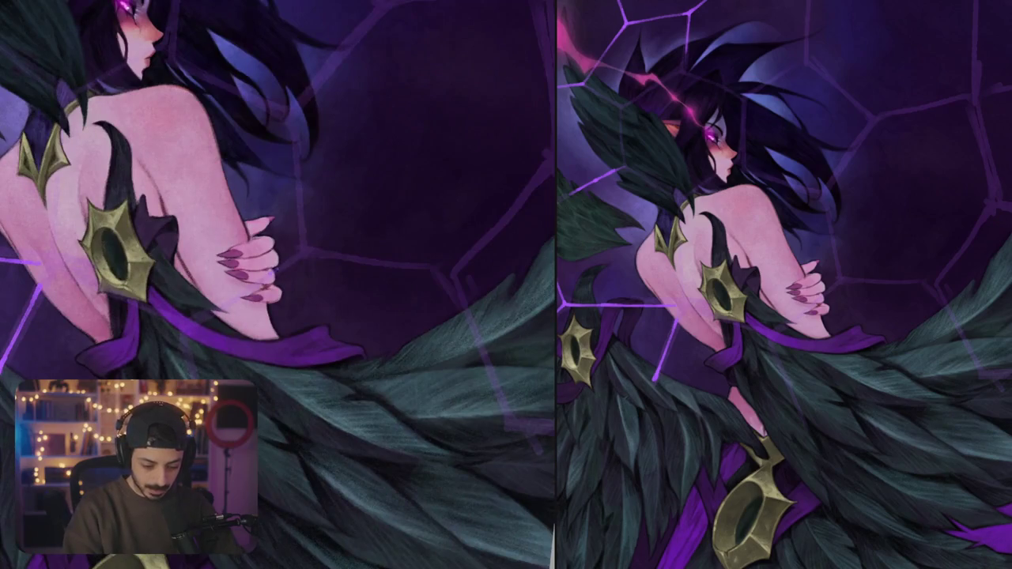
drag(273, 273, 304, 250)
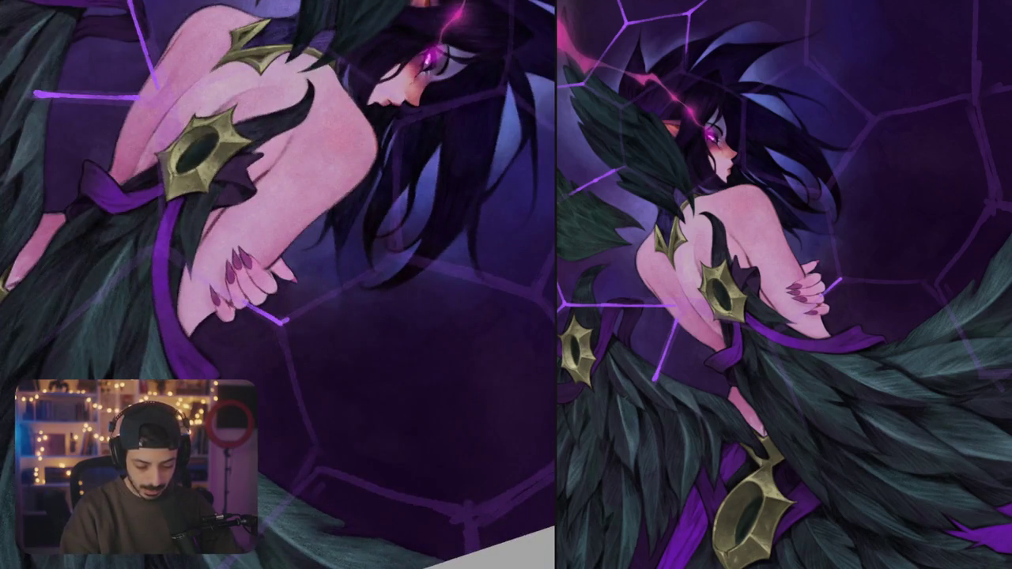
mouse_move(285, 320)
mouse_down()
mouse_move(406, 253)
mouse_move(395, 175)
mouse_up()
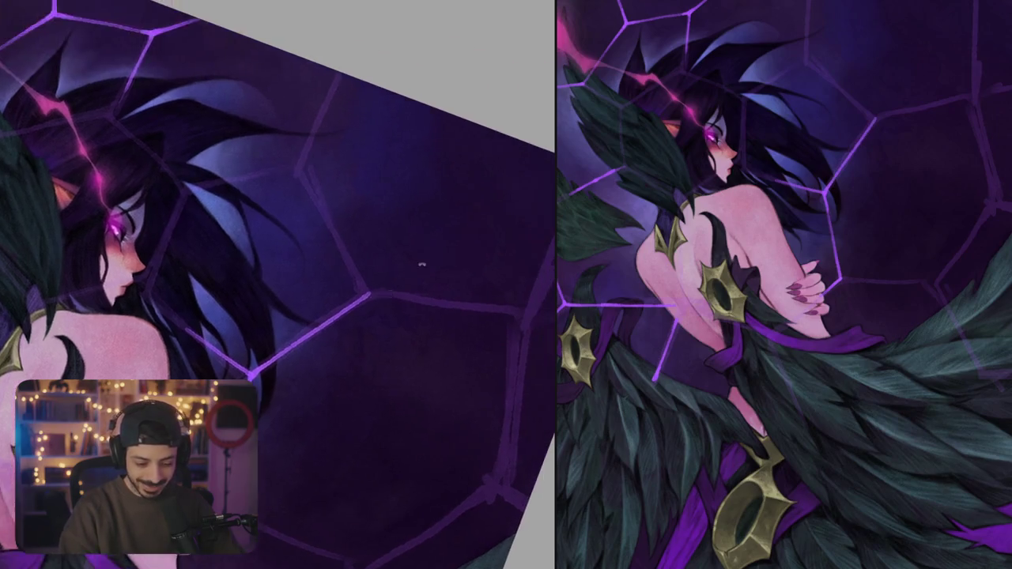
drag(347, 193, 358, 323)
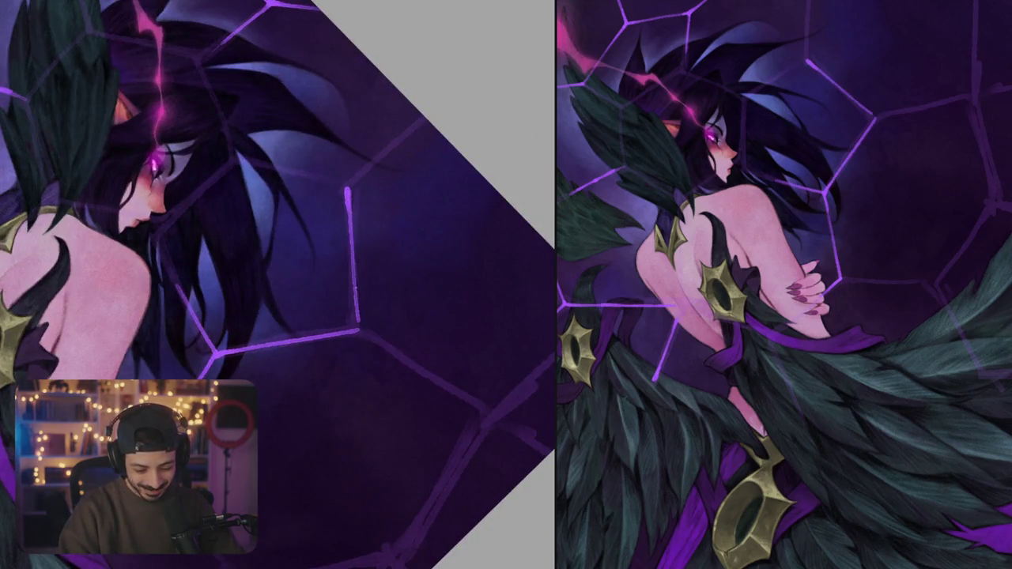
drag(353, 242, 359, 320)
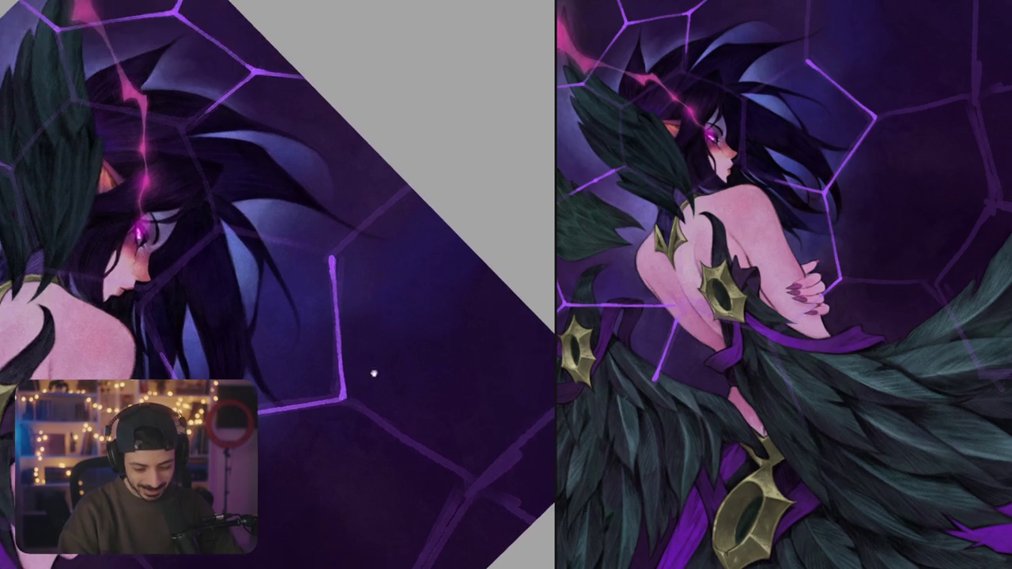
- With the canvas flipped upside down, add and brighten the upper hexagon edges, undoing one stroke
drag(373, 366, 283, 374)
mouse_move(315, 336)
mouse_down()
mouse_move(338, 227)
mouse_move(319, 330)
mouse_up()
mouse_move(338, 228)
mouse_down()
mouse_move(320, 334)
mouse_move(253, 364)
mouse_up()
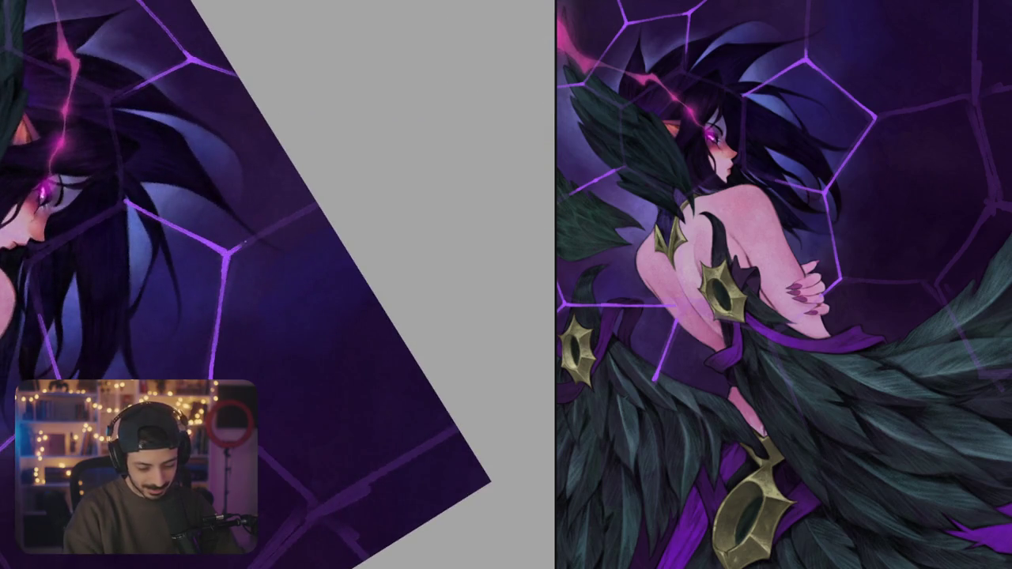
drag(238, 245, 317, 204)
drag(267, 233, 318, 205)
key(ctrl+z)
drag(258, 235, 318, 204)
- Zoom in and paint bright violet along the hex edges from a vertex, toning down an overbright stroke
mouse_move(276, 285)
mouse_down()
mouse_move(385, 217)
mouse_move(352, 264)
mouse_move(298, 165)
mouse_move(384, 353)
mouse_up()
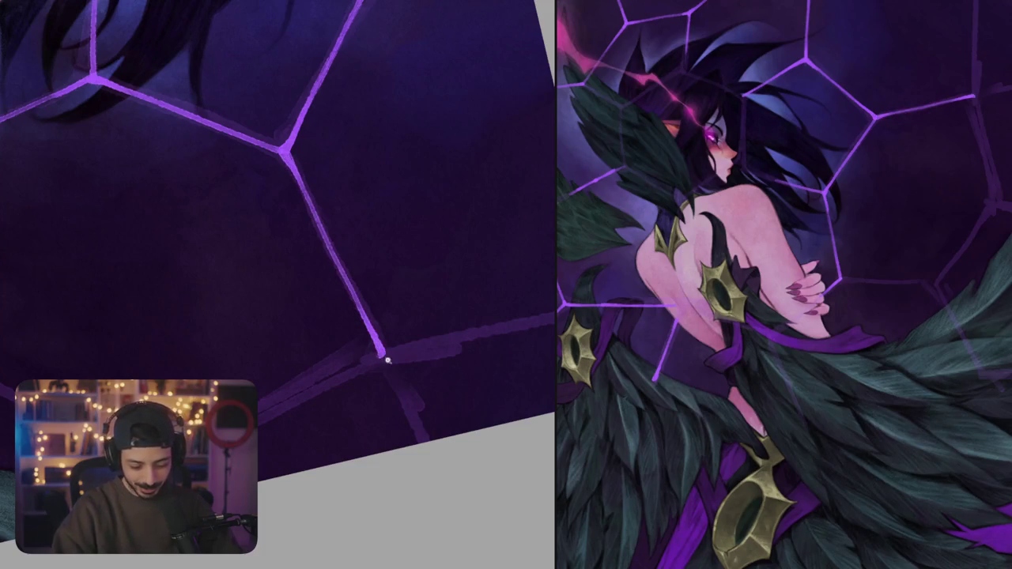
scroll(387, 360, down, 3)
scroll(461, 282, up, 3)
drag(318, 328, 553, 225)
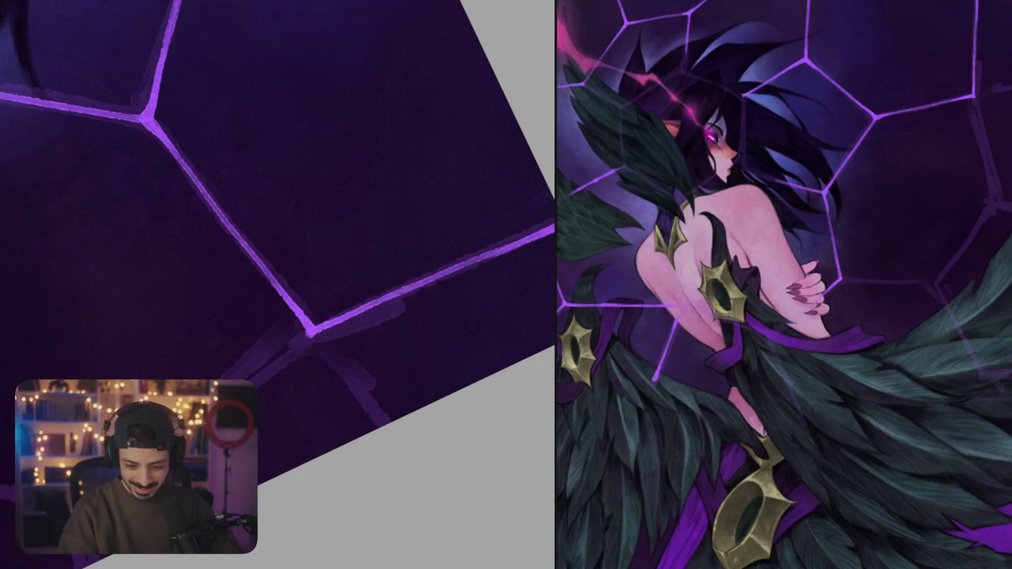
scroll(480, 266, down, 3)
scroll(455, 198, up, 3)
drag(456, 197, 283, 389)
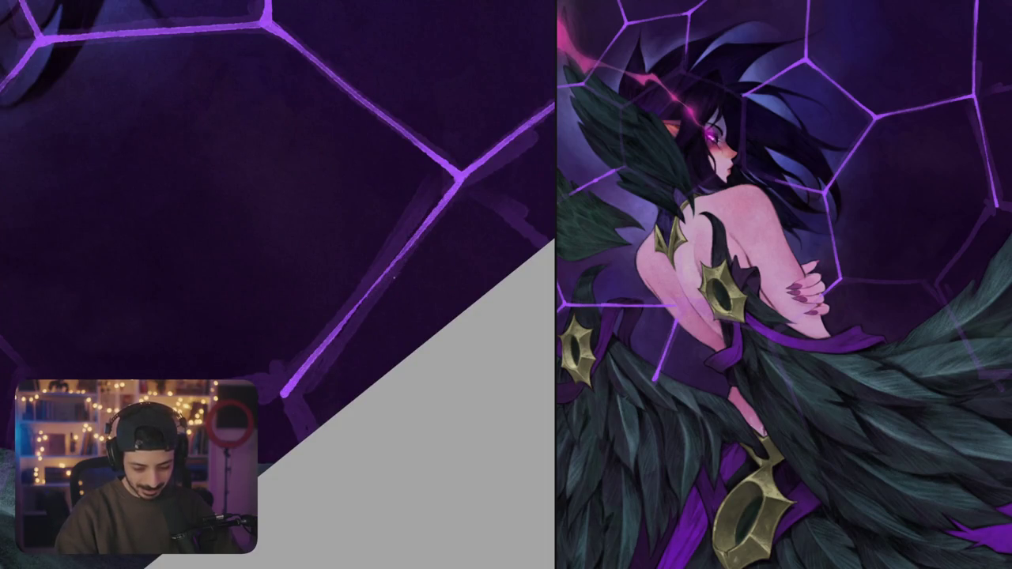
scroll(395, 277, down, 3)
scroll(417, 311, up, 3)
drag(333, 325, 304, 352)
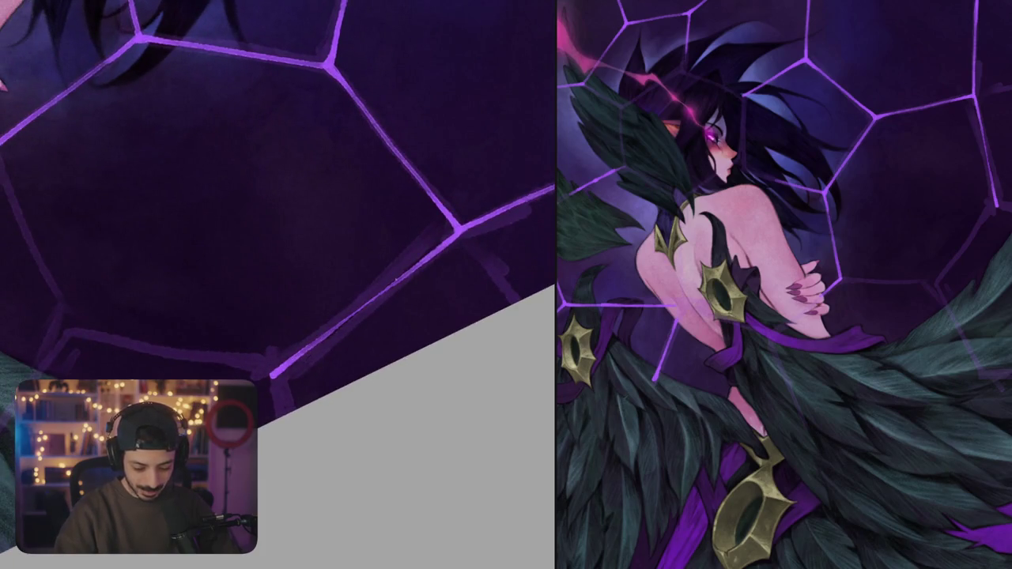
drag(352, 324, 307, 350)
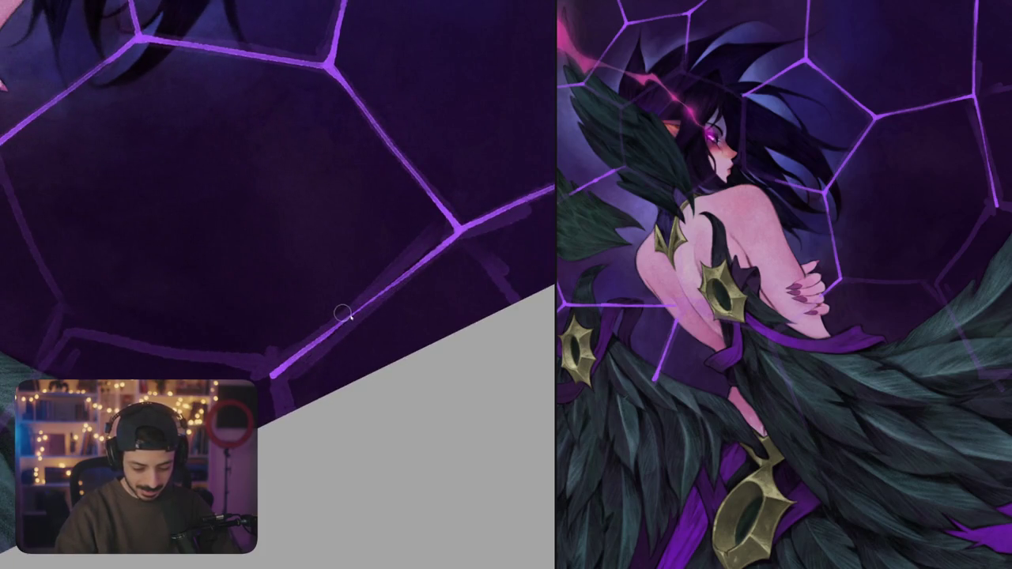
- Brighten the hex edges beside the arm, rising right, and below the junction
scroll(355, 332, down, 3)
scroll(357, 333, up, 3)
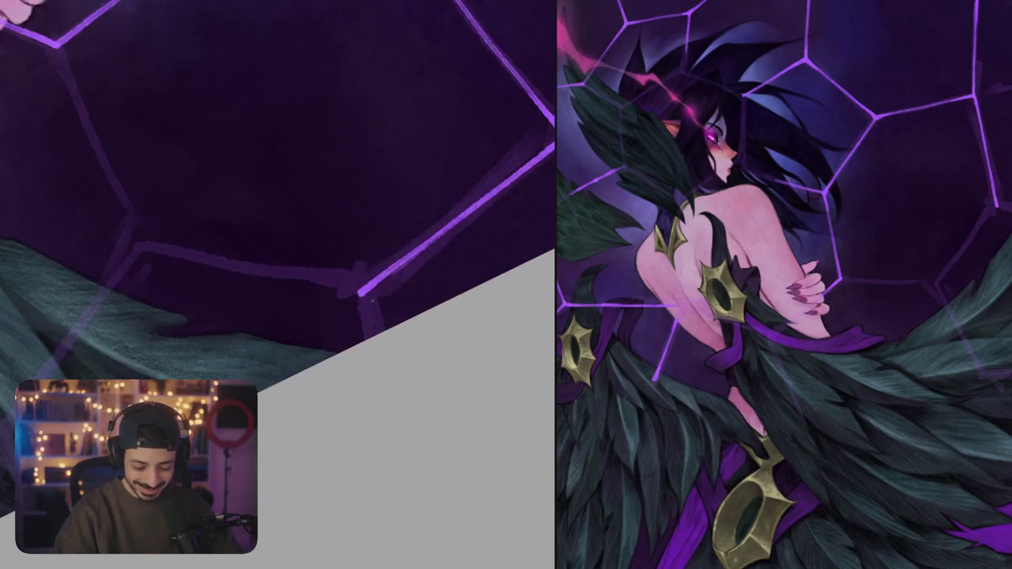
scroll(363, 298, up, 5)
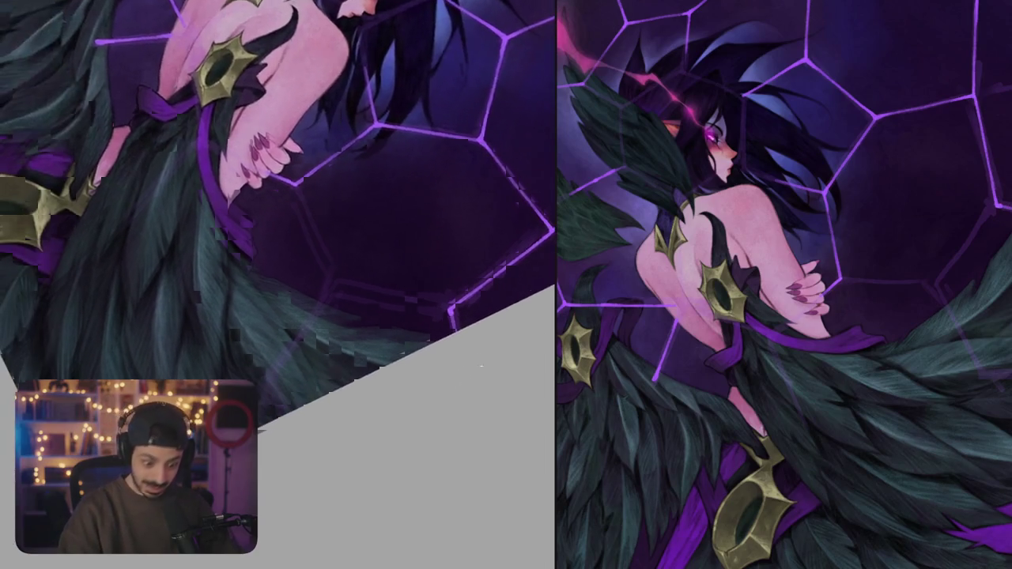
mouse_move(294, 165)
mouse_down()
mouse_move(352, 302)
mouse_move(368, 213)
mouse_up()
drag(322, 267, 457, 184)
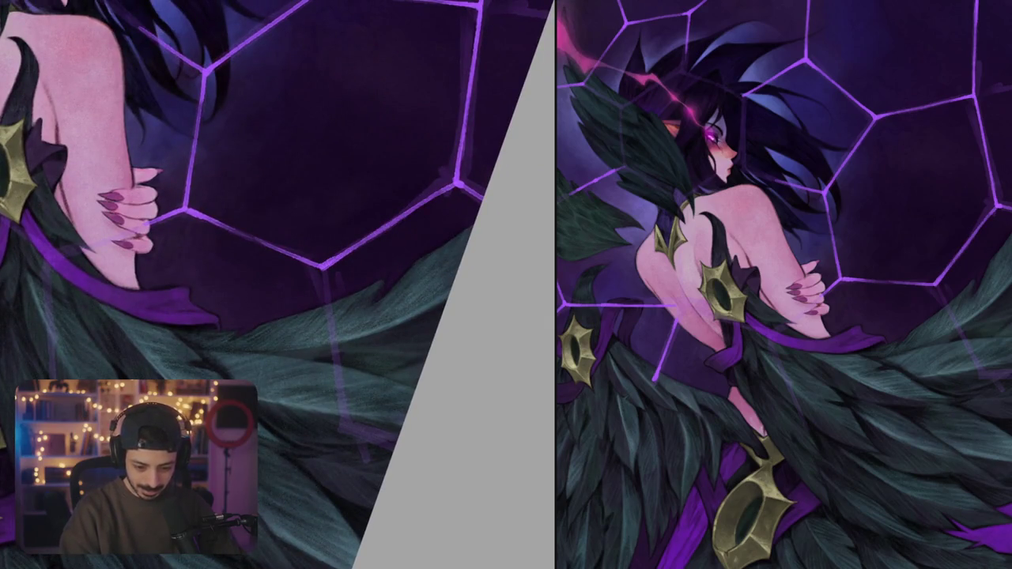
drag(410, 214, 445, 189)
drag(323, 270, 333, 332)
- Brighten the up-right edge and the corner edge, comparing the corner stroke via undo/redo
key(ctrl+0)
scroll(412, 272, up, 10)
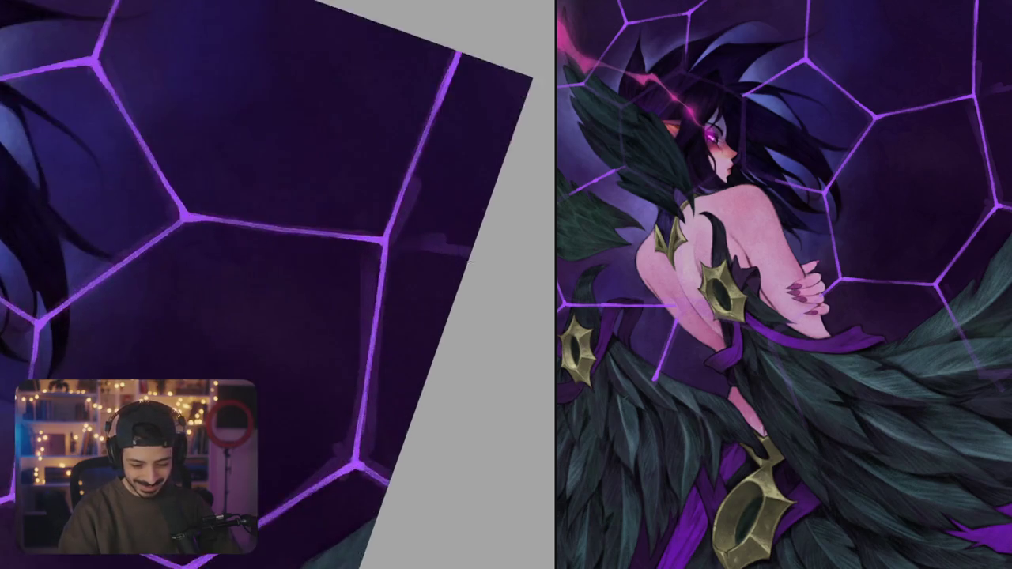
drag(323, 177, 397, 132)
scroll(390, 173, down, 3)
scroll(429, 208, up, 3)
drag(455, 197, 387, 269)
drag(459, 176, 348, 312)
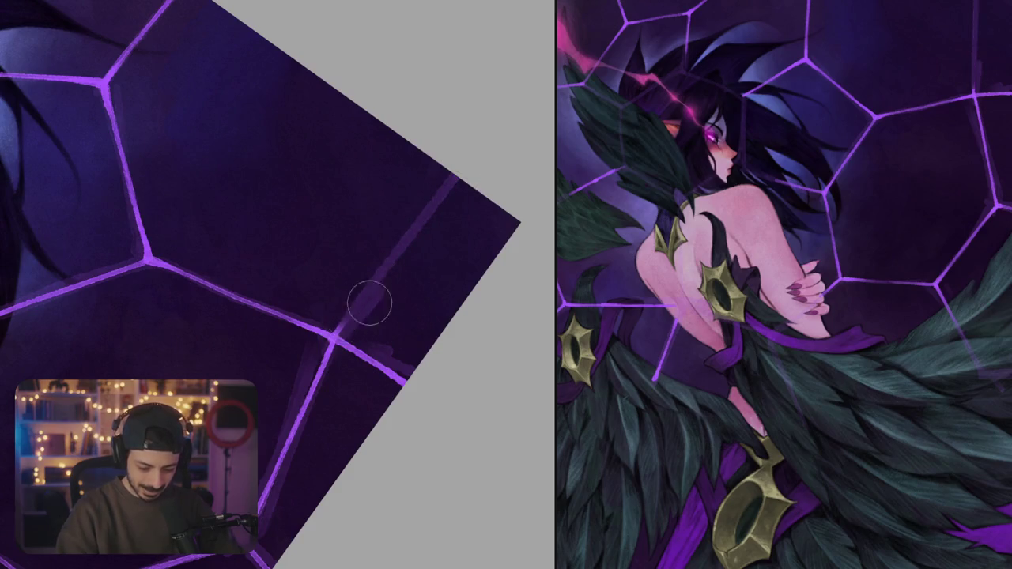
key(ctrl+shift+z)
key(ctrl+z)
key(ctrl+shift+z)
key(ctrl+z)
key(ctrl+shift+z)
- Brighten and repaint the hex edge along the lower border
drag(360, 328, 482, 269)
drag(431, 291, 484, 267)
drag(300, 348, 412, 301)
key(ctrl+z)
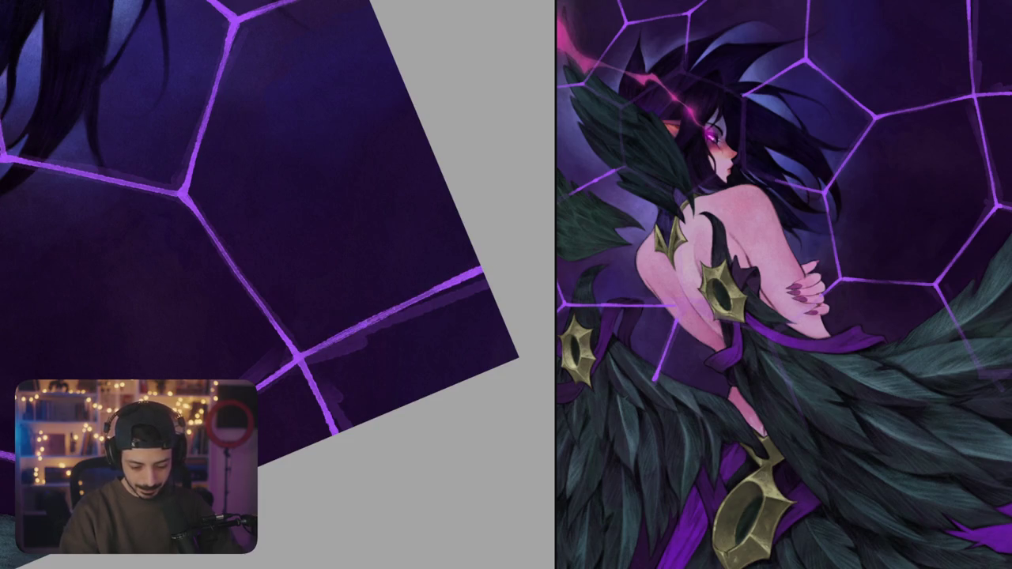
drag(324, 340, 465, 277)
scroll(261, 285, down, 3)
- With the figure upright, brighten the edges around a junction, then darken the one below it
drag(364, 349, 396, 183)
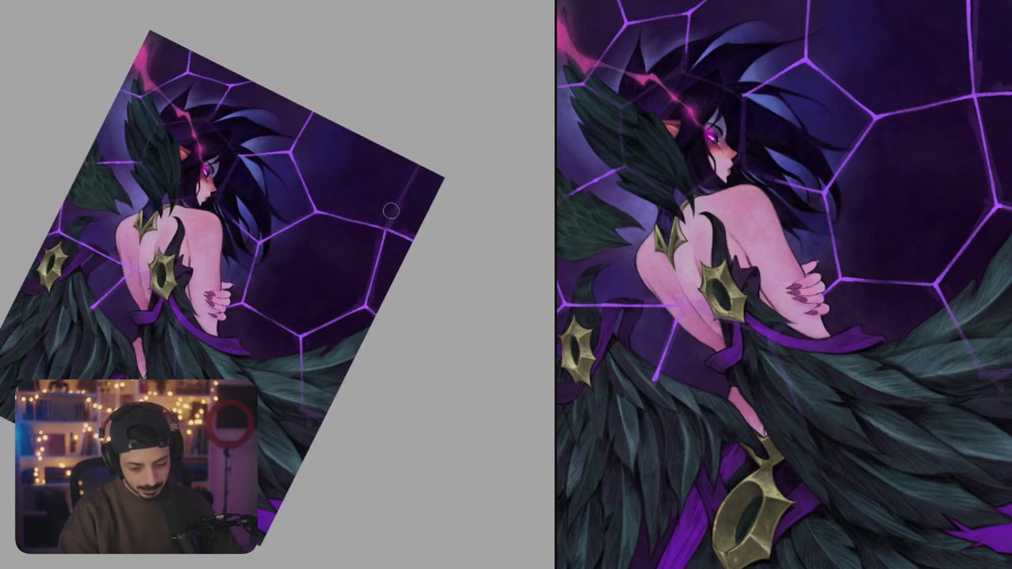
scroll(385, 227, up, 5)
scroll(339, 293, up, 3)
mouse_move(312, 273)
mouse_down()
mouse_move(345, 331)
mouse_move(252, 376)
mouse_up()
mouse_move(293, 348)
mouse_down()
mouse_move(355, 328)
mouse_move(355, 347)
mouse_up()
drag(353, 324, 361, 362)
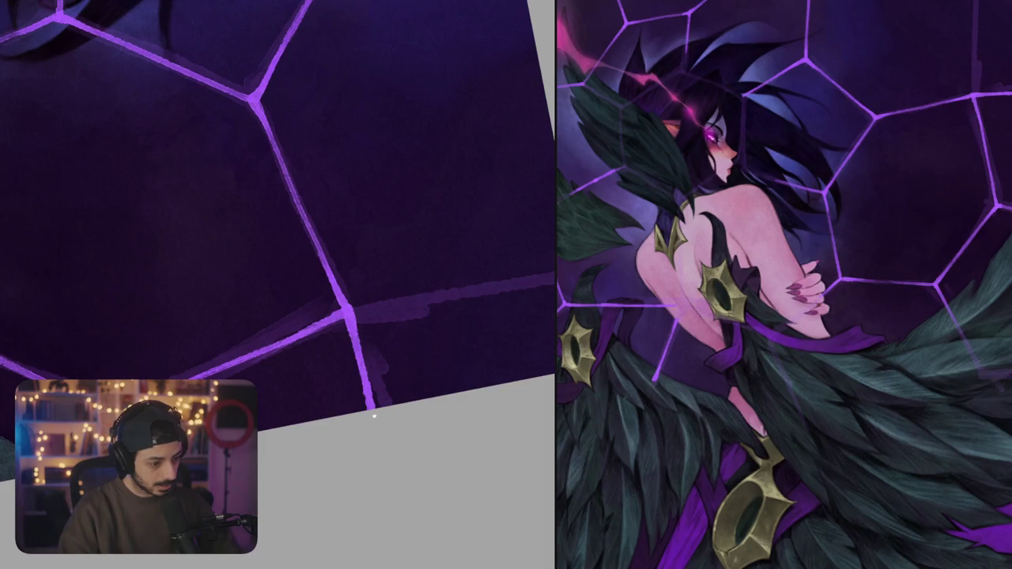
drag(370, 401, 350, 345)
drag(345, 308, 357, 356)
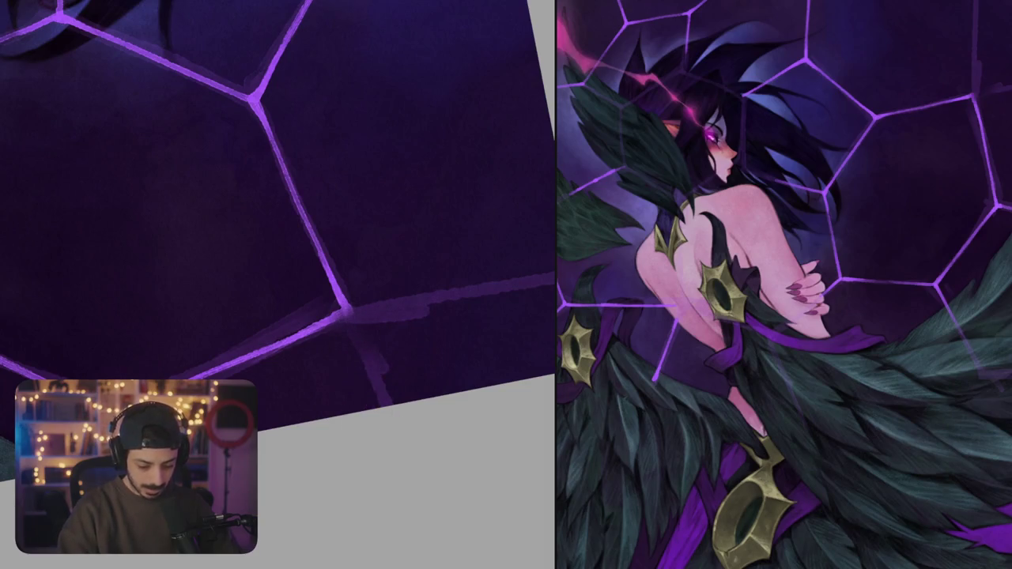
- Paint a bright violet line along another hexagon edge
mouse_move(346, 316)
mouse_down()
mouse_move(422, 303)
mouse_move(417, 320)
mouse_up()
drag(301, 311, 465, 147)
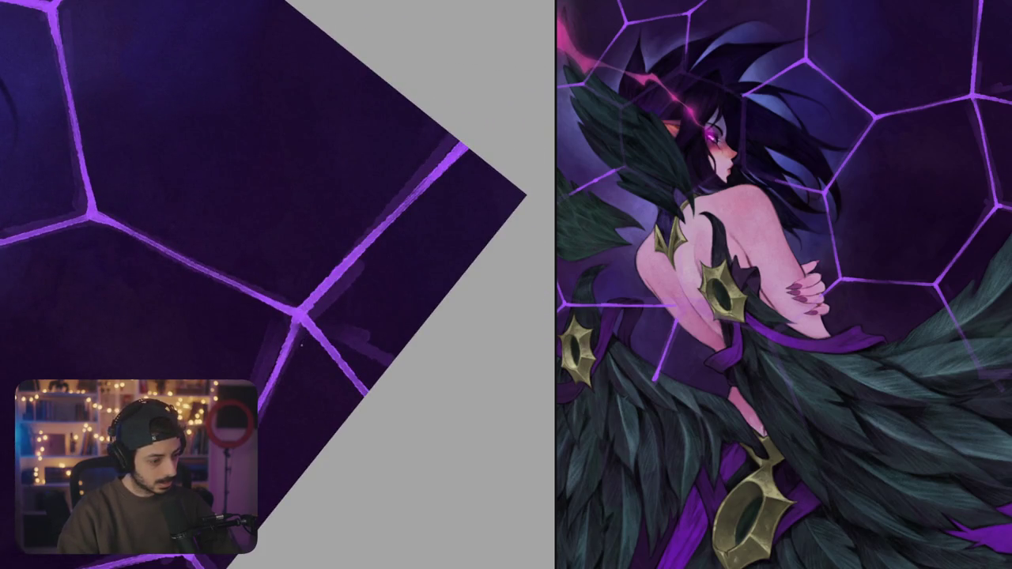
scroll(335, 271, down, 5)
scroll(379, 380, up, 1)
scroll(405, 357, up, 1)
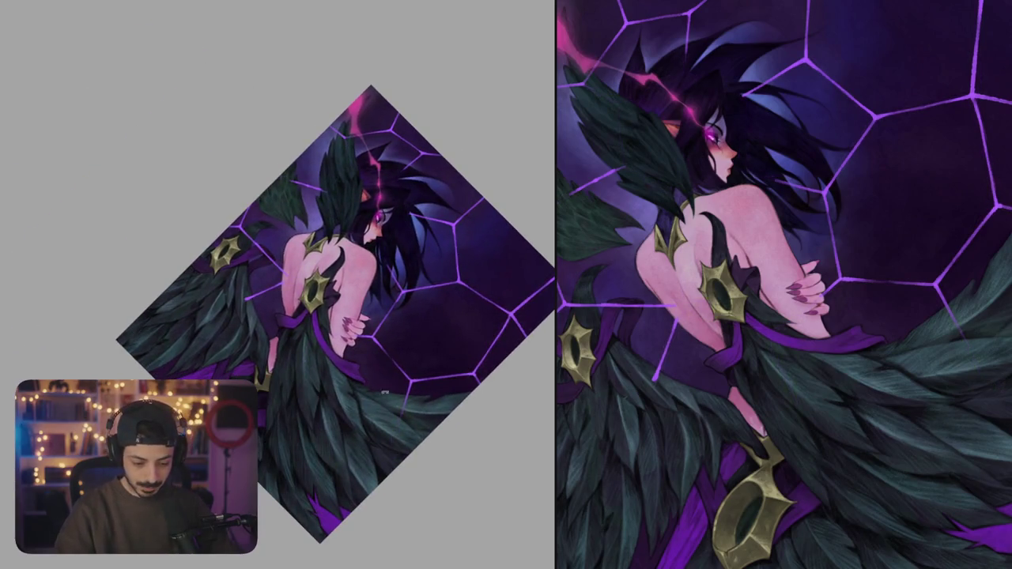
- Paint dark feather colour over the purple web line's end right of the junction
scroll(330, 185, up, 2)
scroll(330, 185, up, 5)
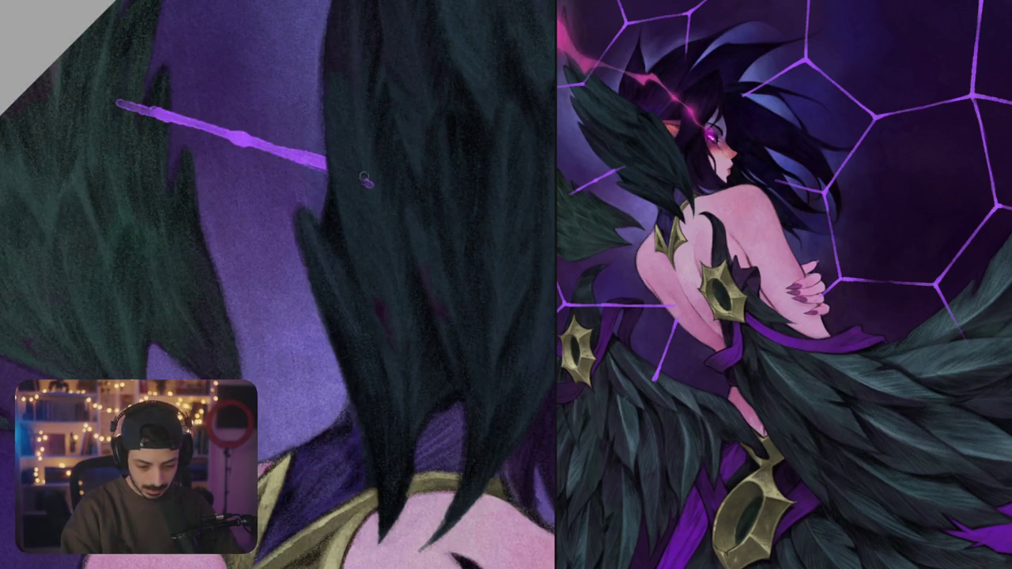
drag(360, 170, 482, 271)
drag(242, 222, 289, 198)
drag(289, 235, 422, 177)
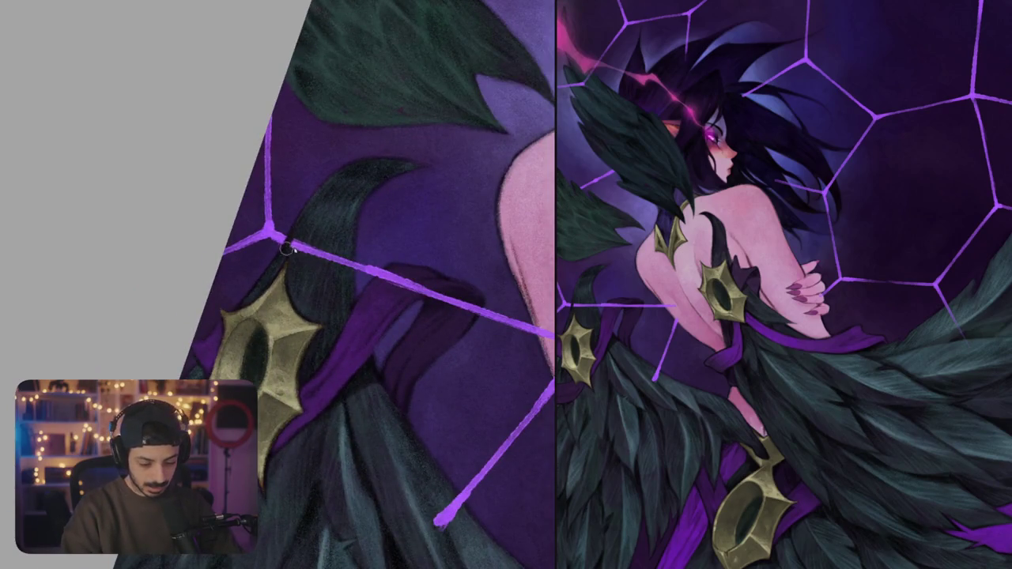
mouse_move(294, 235)
mouse_down()
mouse_move(344, 267)
mouse_move(362, 177)
mouse_move(469, 167)
mouse_move(472, 190)
mouse_move(534, 183)
mouse_move(525, 205)
mouse_move(329, 302)
mouse_move(429, 308)
mouse_move(370, 348)
mouse_move(413, 140)
mouse_up()
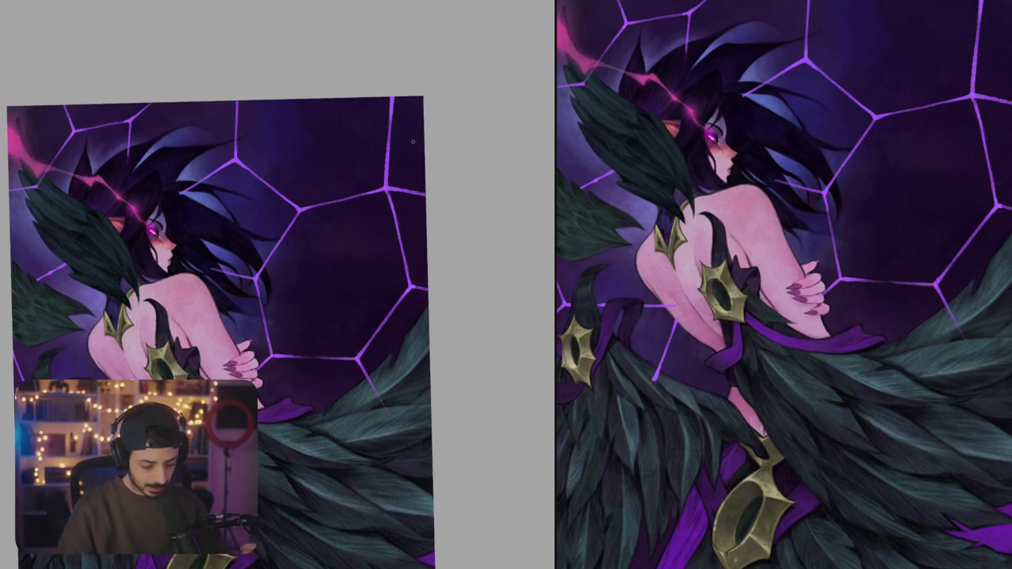
mouse_move(412, 141)
mouse_down()
mouse_move(428, 352)
mouse_move(416, 355)
mouse_move(438, 345)
mouse_move(484, 158)
mouse_up()
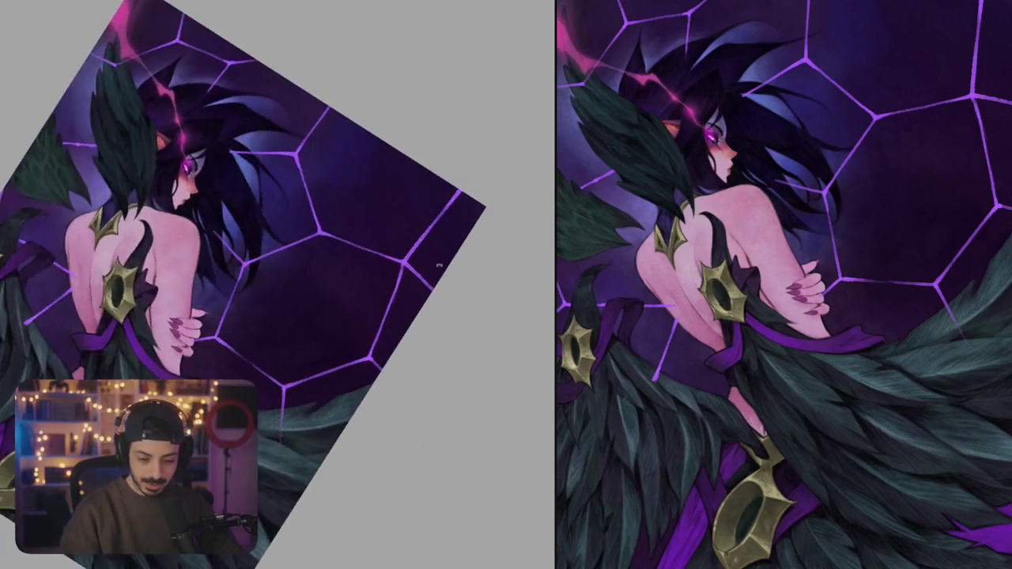
scroll(484, 158, up, 5)
- Lasso the web line's end at the canvas edge, stretch it upward and rotate it clockwise
drag(441, 293, 352, 324)
key(ctrl+t)
mouse_move(427, 229)
mouse_down()
mouse_move(441, 173)
mouse_move(394, 150)
mouse_up()
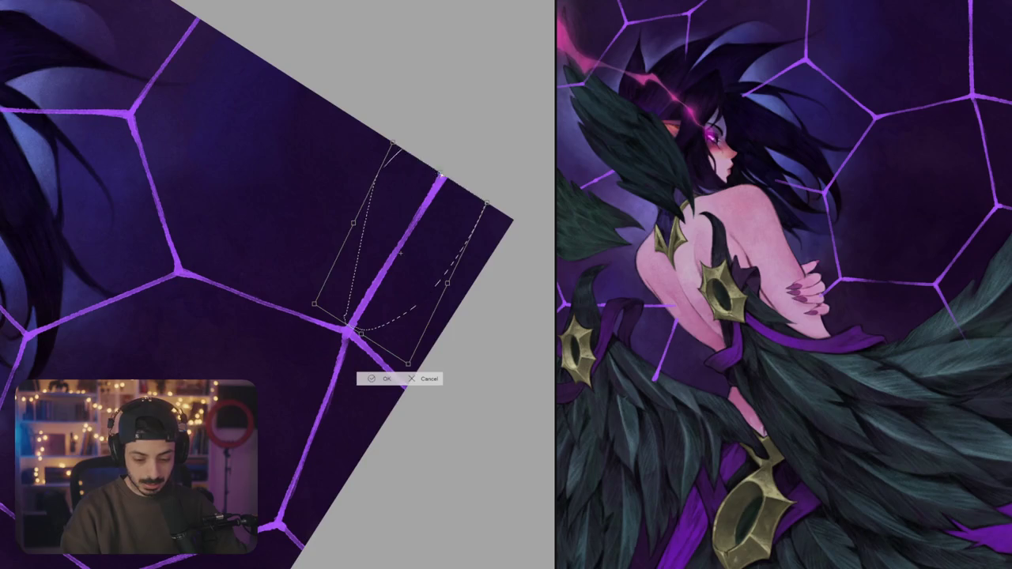
drag(401, 252, 430, 274)
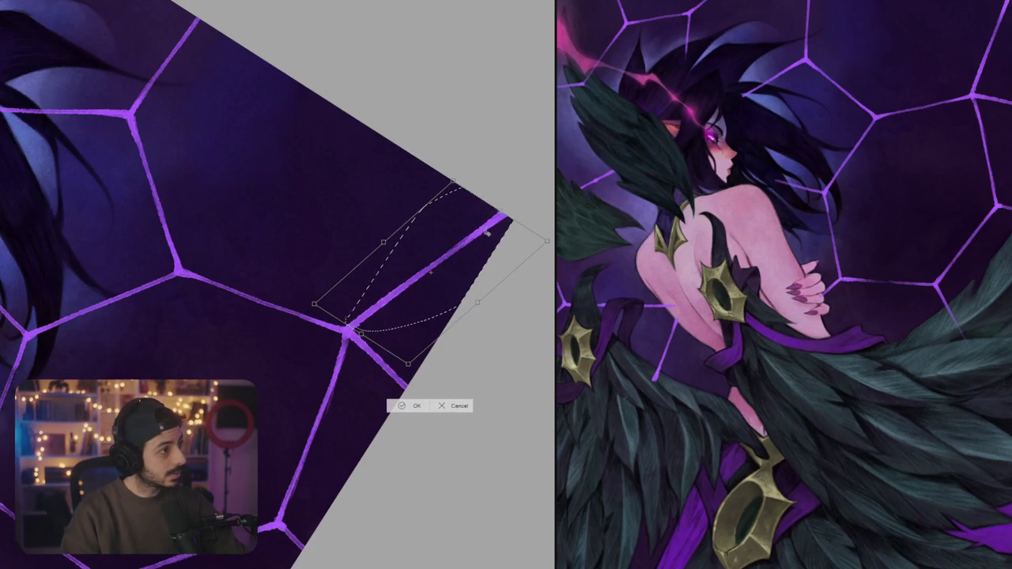
key(Return)
key(ctrl+d)
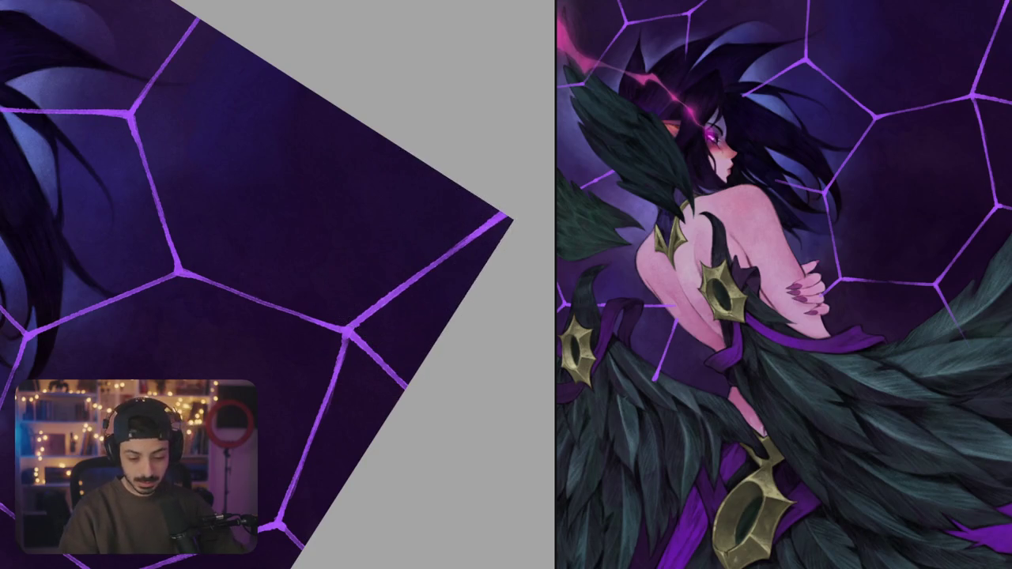
- Thicken and brighten the diagonal web line near the hand and feathers
mouse_move(317, 237)
mouse_down()
mouse_move(261, 261)
mouse_move(360, 146)
mouse_up()
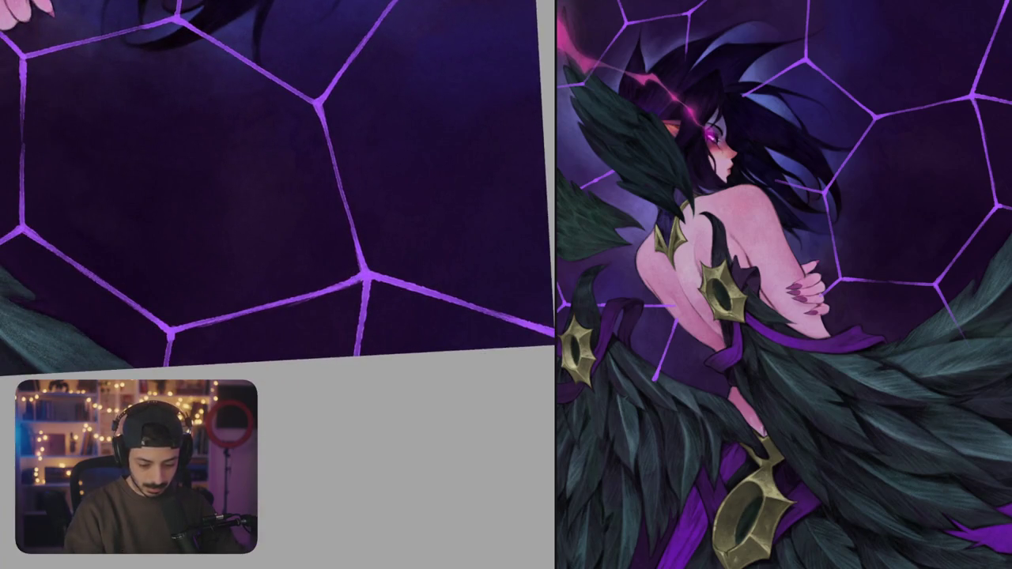
drag(206, 372, 333, 279)
mouse_move(277, 237)
mouse_down()
mouse_move(400, 176)
mouse_move(339, 146)
mouse_up()
mouse_move(321, 289)
mouse_down()
mouse_move(255, 332)
mouse_move(279, 243)
mouse_move(231, 296)
mouse_up()
drag(300, 239, 260, 273)
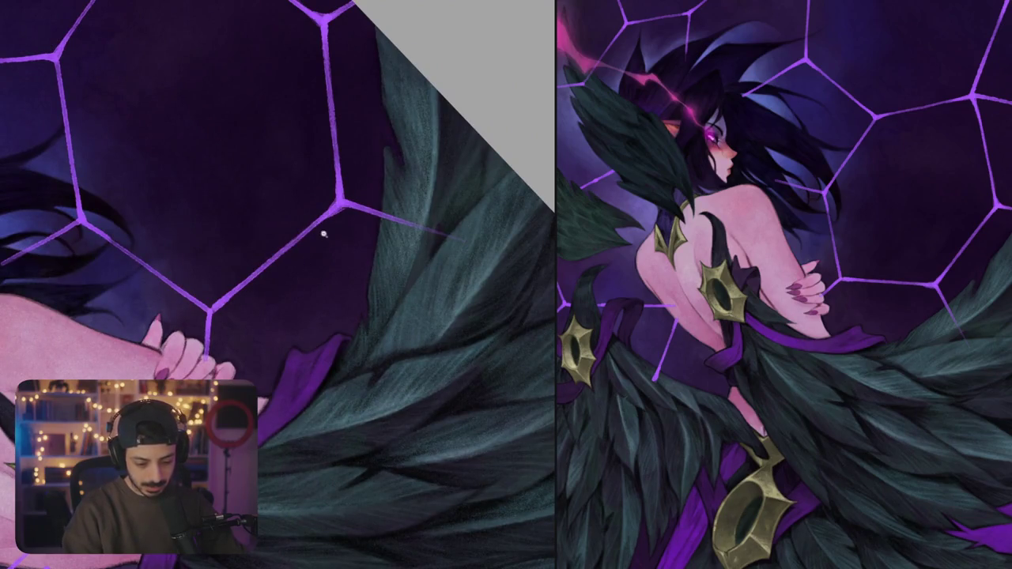
scroll(326, 234, down, 5)
drag(326, 234, 340, 261)
scroll(388, 323, up, 5)
drag(388, 323, 358, 303)
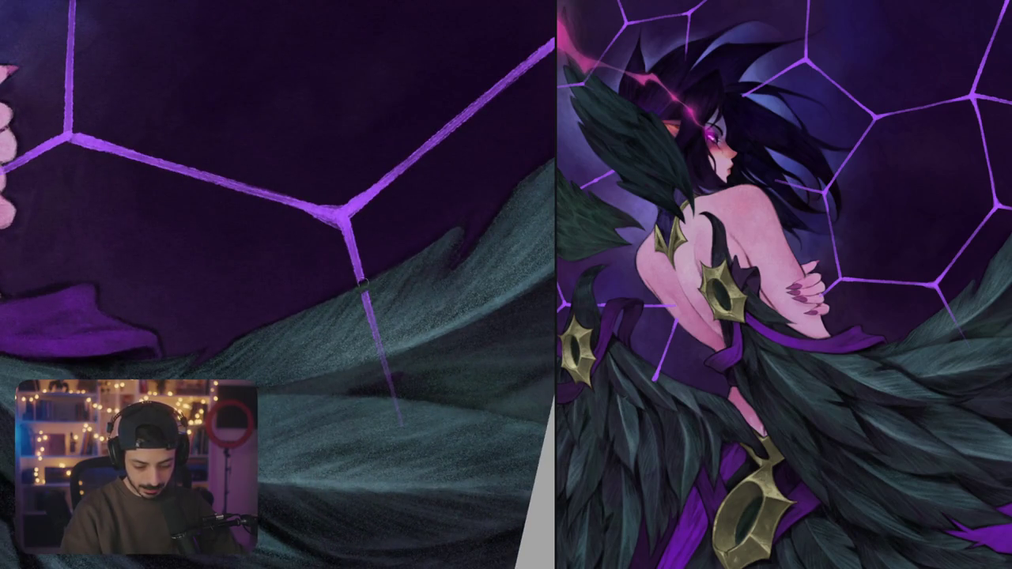
- Undo the stray purple stroke below the vertex and paint hair over the web line's end
key(ctrl+z)
scroll(354, 286, down, 2)
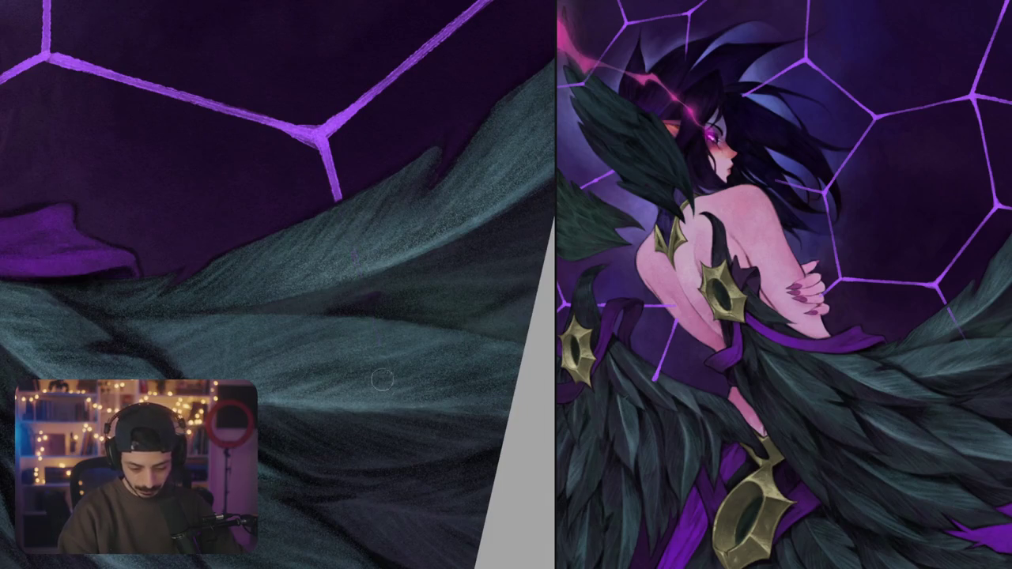
scroll(377, 366, down, 5)
drag(377, 365, 348, 332)
scroll(338, 314, up, 5)
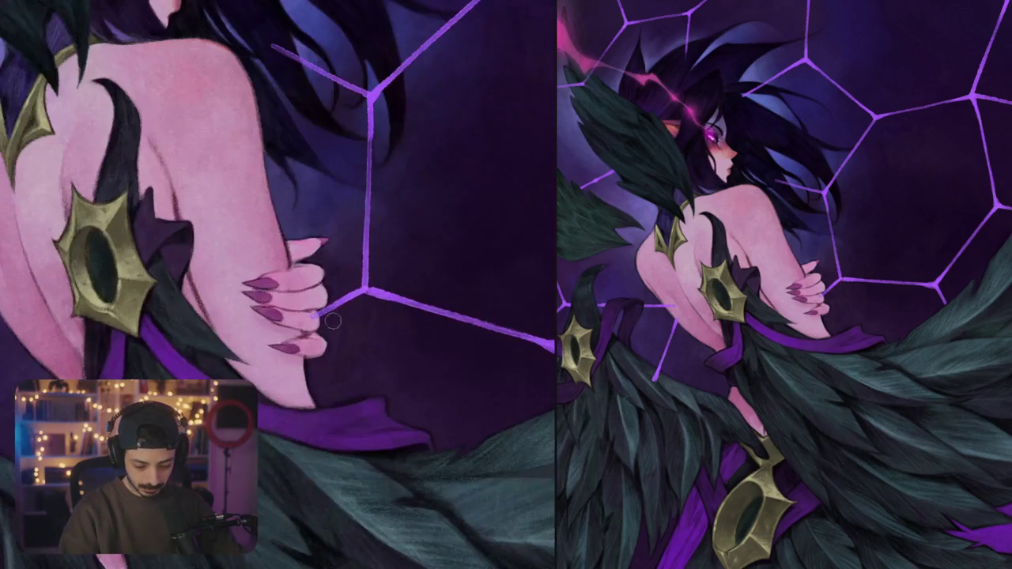
scroll(322, 316, up, 3)
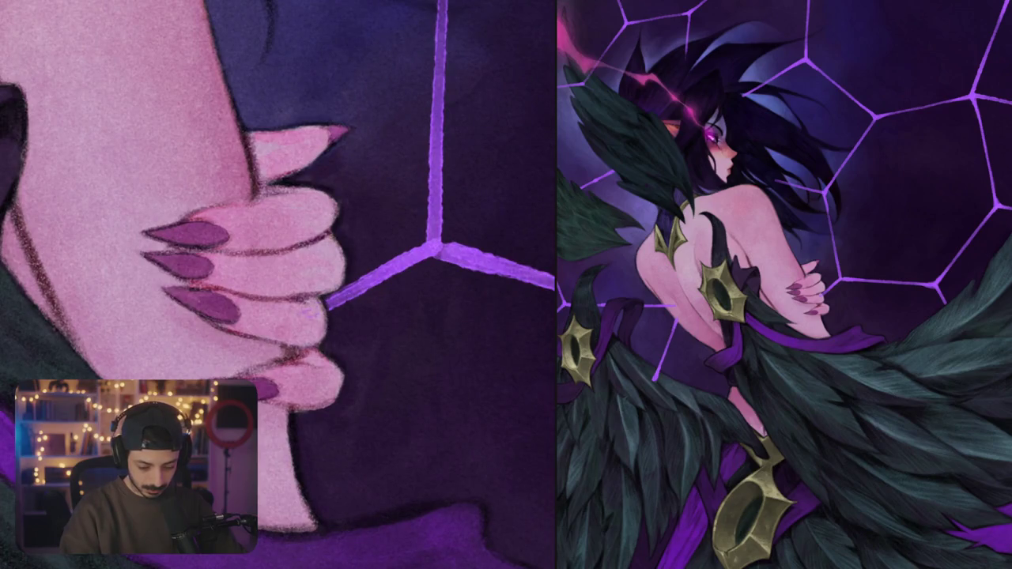
scroll(377, 282, down, 4)
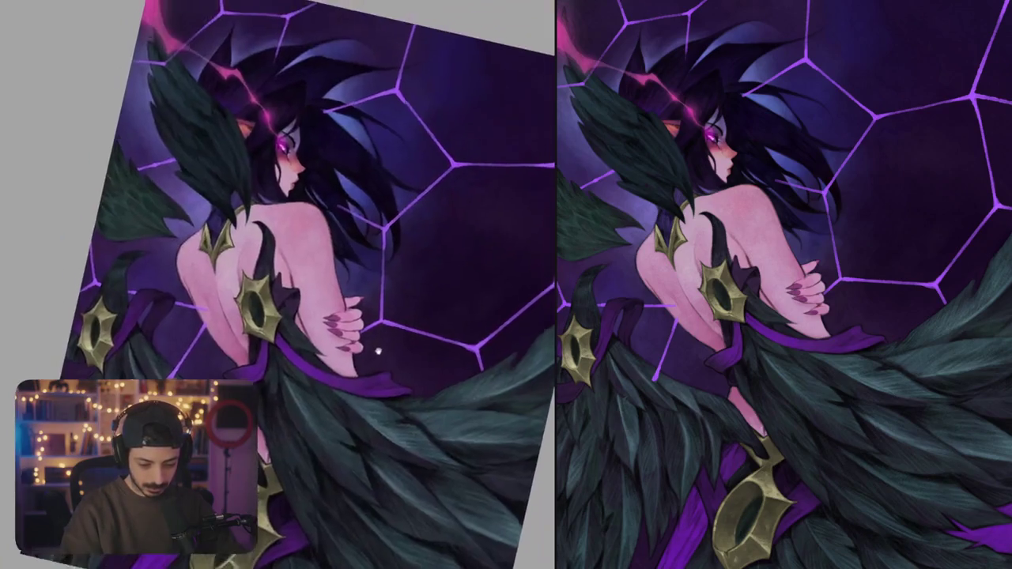
scroll(303, 212, up, 4)
drag(319, 236, 337, 251)
scroll(351, 286, up, 2)
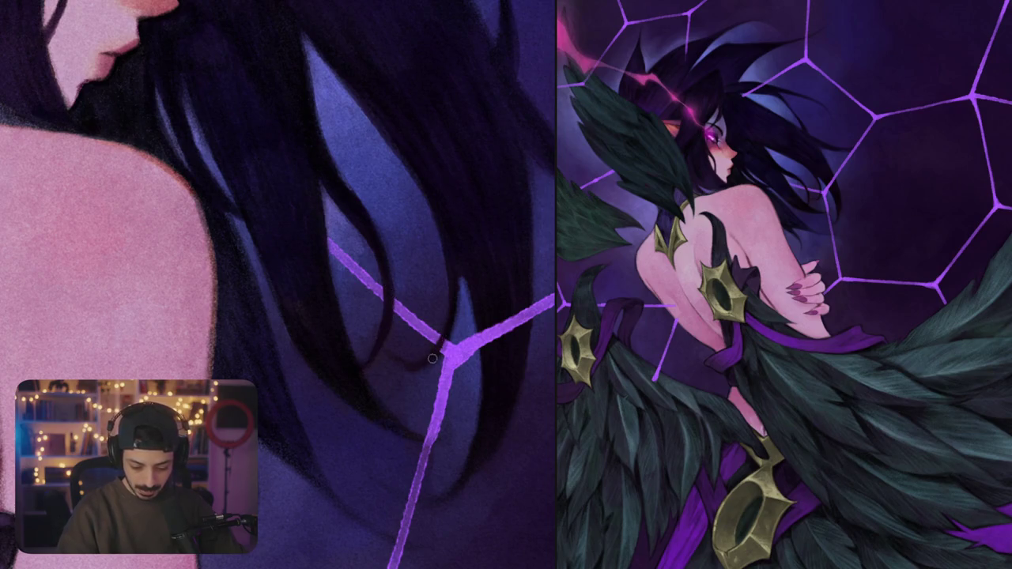
- Cover the web line beside the hair with dark strands, hiding the web layer to check
drag(441, 343, 369, 170)
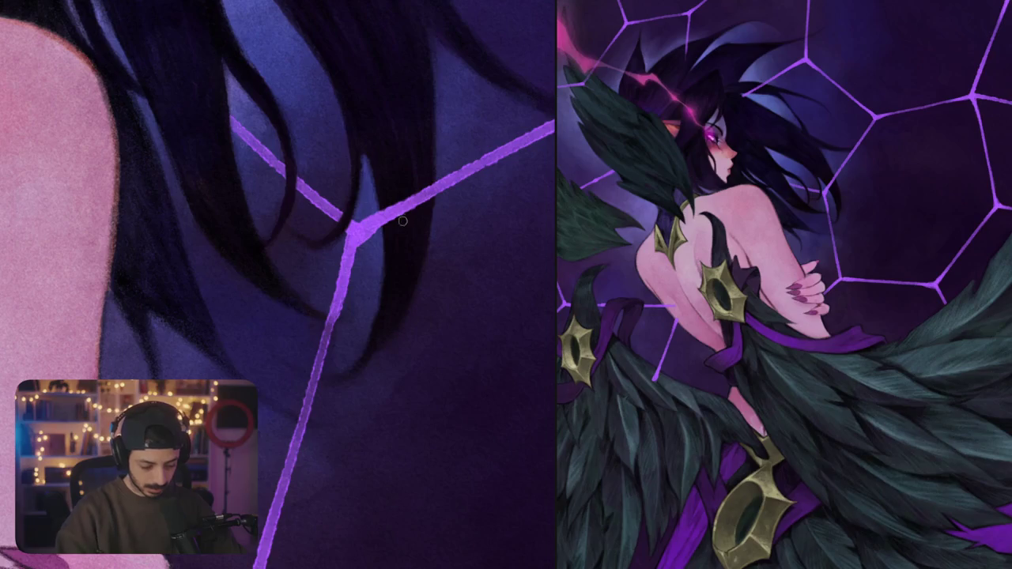
drag(379, 204, 387, 237)
drag(382, 197, 403, 244)
drag(414, 198, 405, 249)
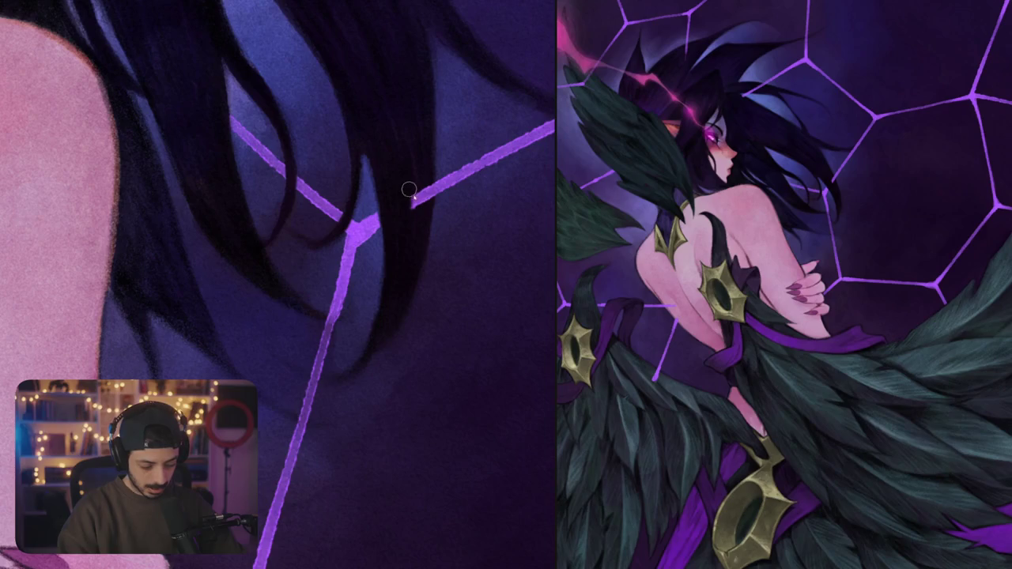
mouse_move(399, 202)
mouse_down()
mouse_move(411, 203)
mouse_move(425, 165)
mouse_move(428, 199)
mouse_move(316, 276)
mouse_move(341, 413)
mouse_up()
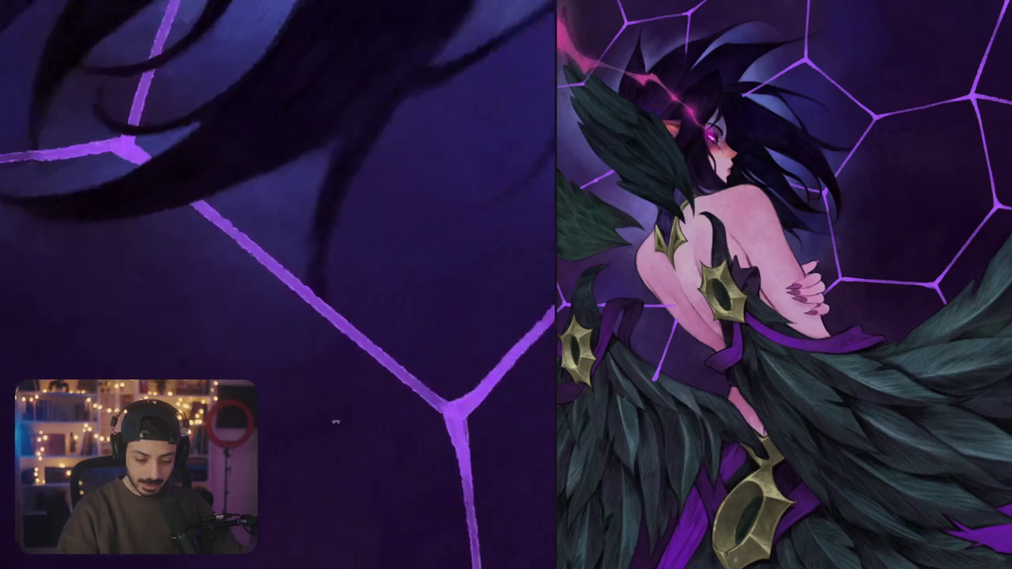
key(ctrl+comma)
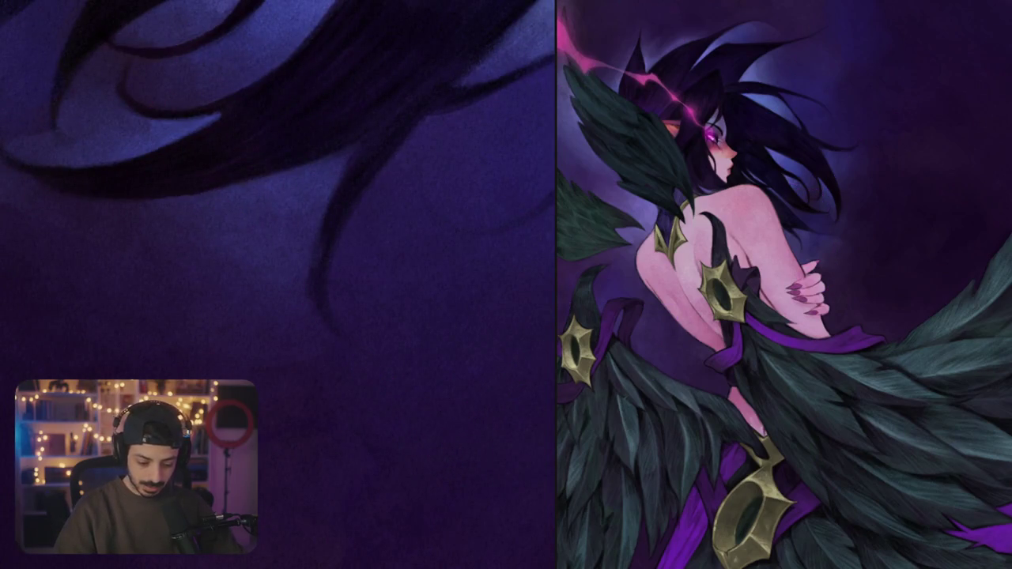
key(ctrl+comma)
- Add more hair strands over the web line and restore purple at a strand tip with a smaller brush
mouse_move(310, 283)
mouse_down()
mouse_move(332, 324)
mouse_move(352, 335)
mouse_up()
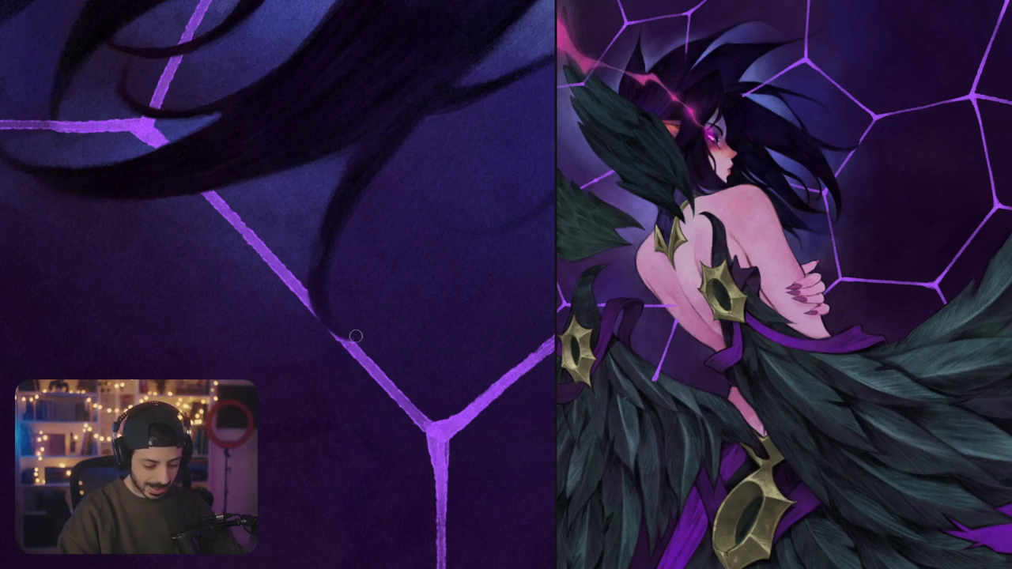
key(ctrl+0)
key(ctrl+alt+0)
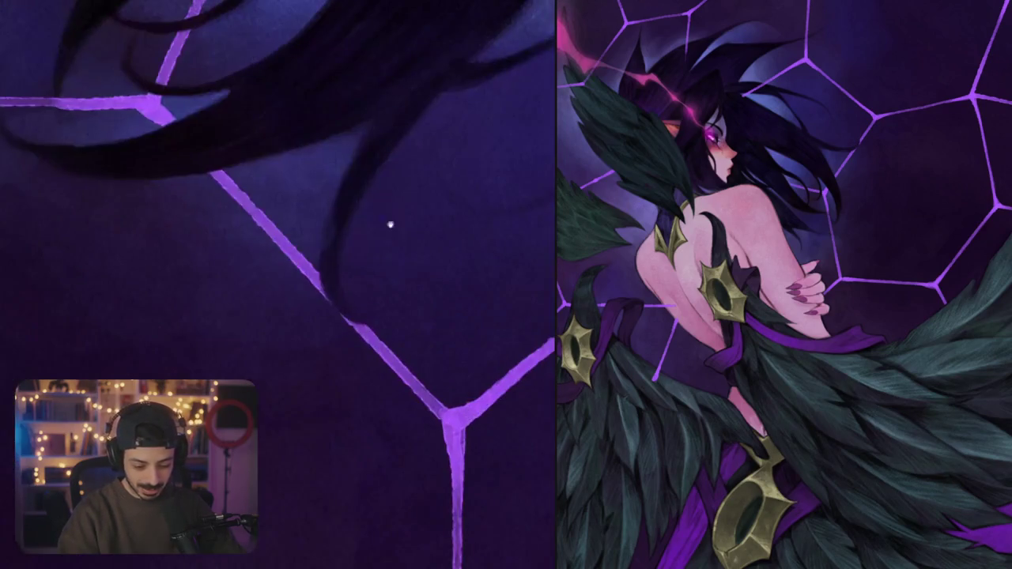
key(bracketleft)
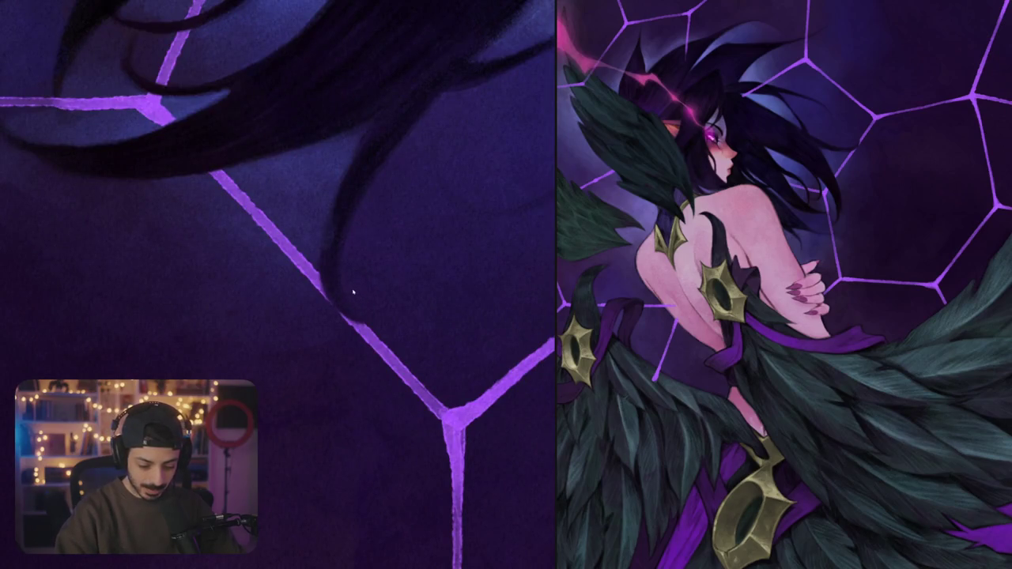
drag(335, 294, 351, 310)
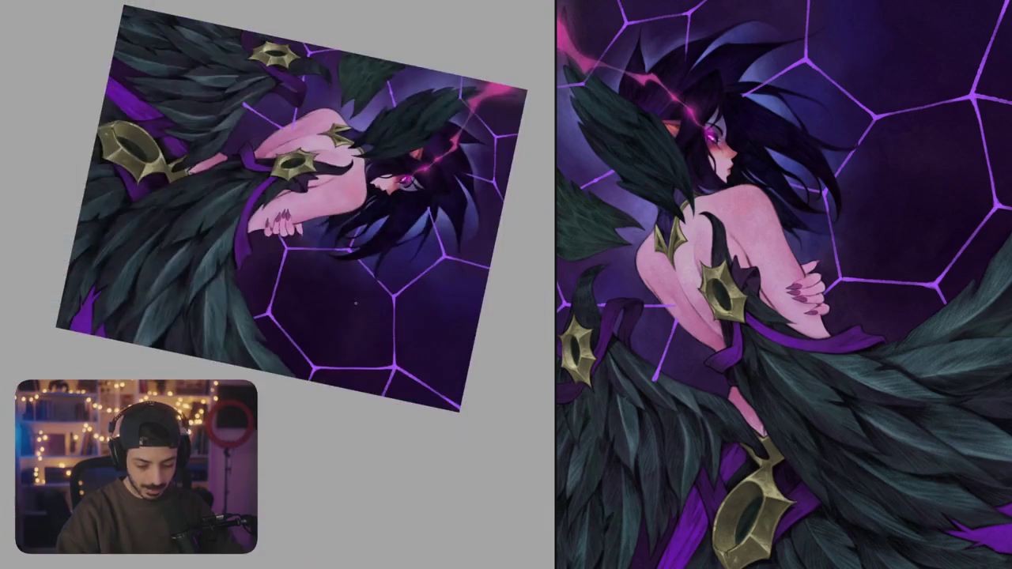
- Brighten the purple web lines near the wings
key(ctrl+0)
mouse_move(413, 187)
mouse_down()
mouse_move(395, 257)
mouse_move(444, 253)
mouse_move(391, 234)
mouse_up()
scroll(390, 235, up, 5)
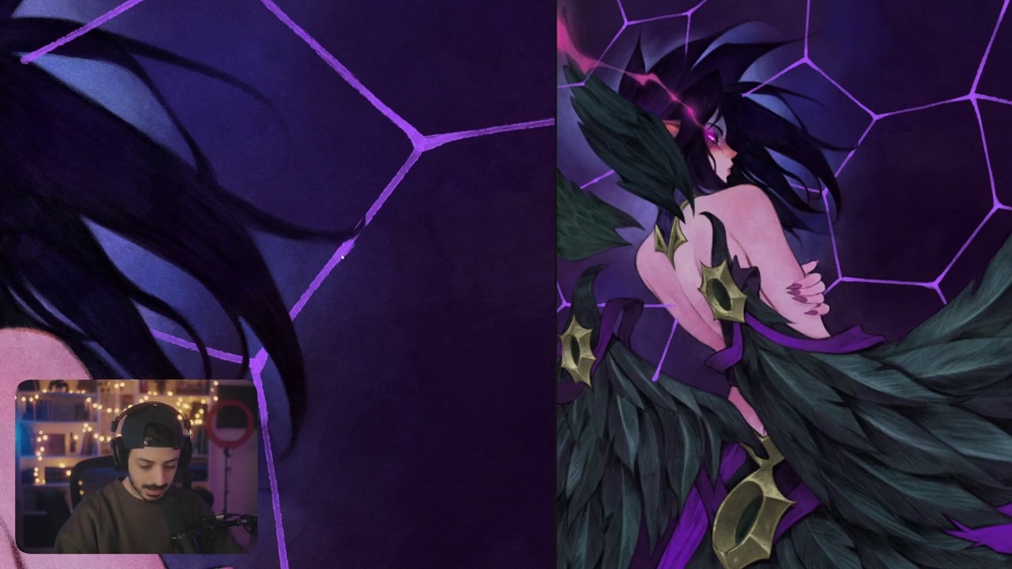
drag(287, 317, 237, 372)
mouse_move(316, 269)
mouse_down()
mouse_move(357, 215)
mouse_move(285, 285)
mouse_up()
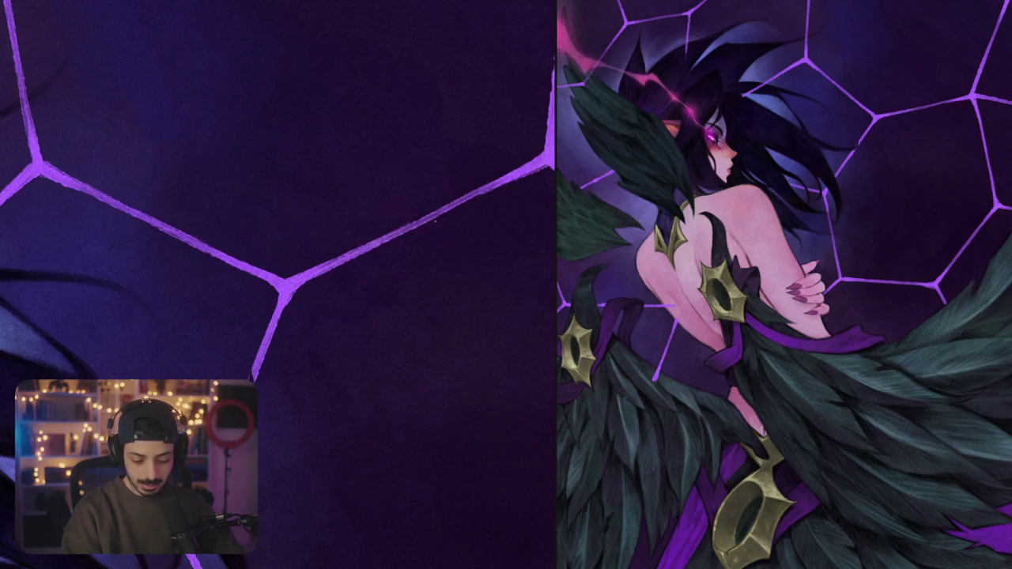
- Paint out the lower end of the vertical web strand in dark purple
mouse_move(372, 253)
mouse_down()
mouse_move(446, 208)
mouse_move(485, 265)
mouse_move(459, 321)
mouse_up()
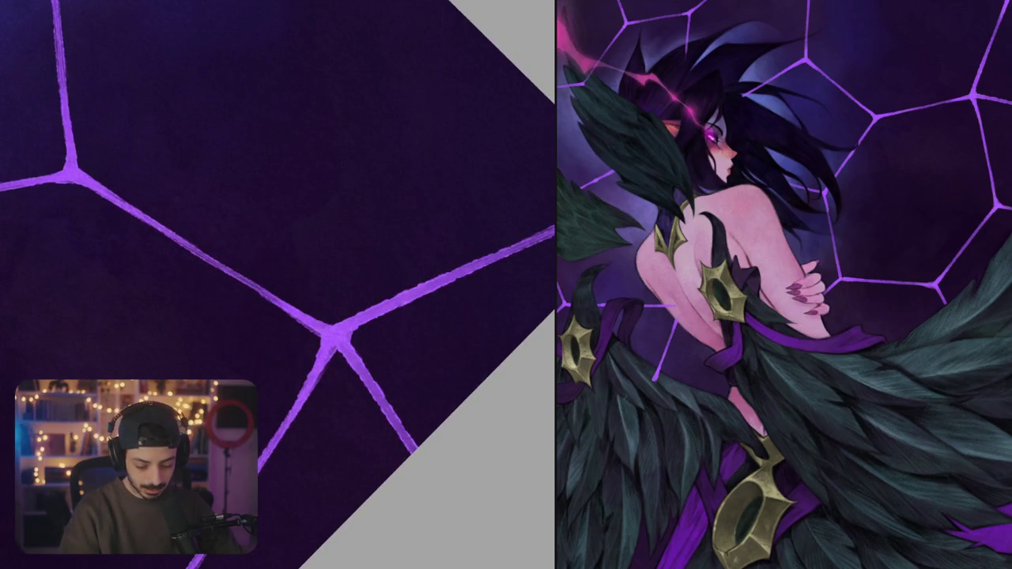
drag(366, 359, 405, 274)
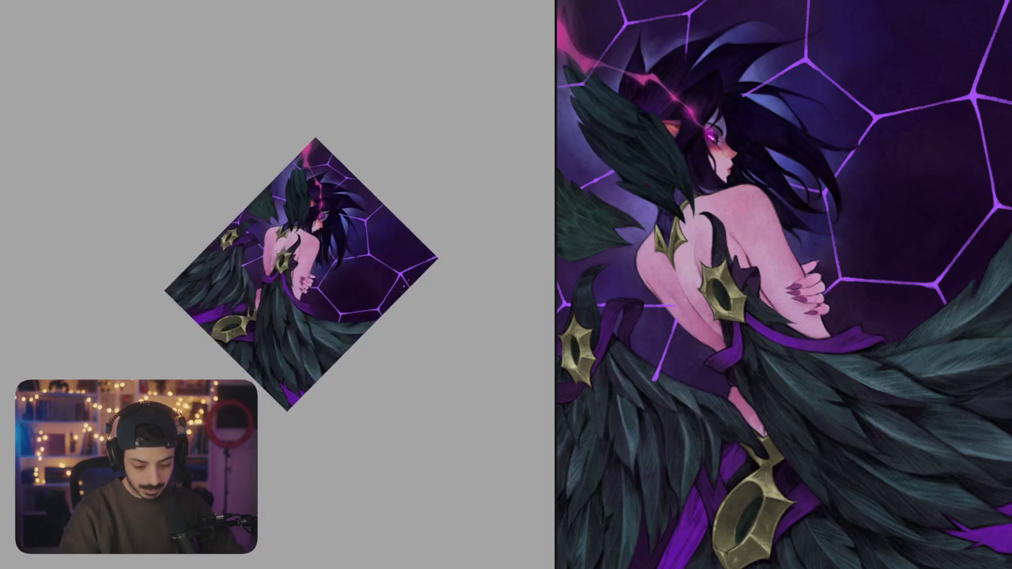
scroll(300, 250, up, 5)
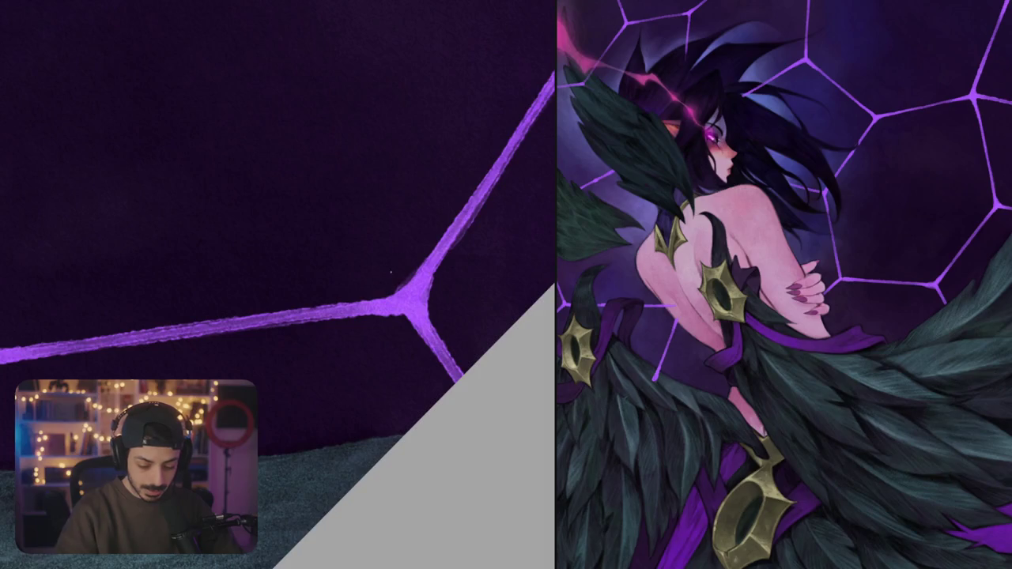
scroll(347, 352, down, 5)
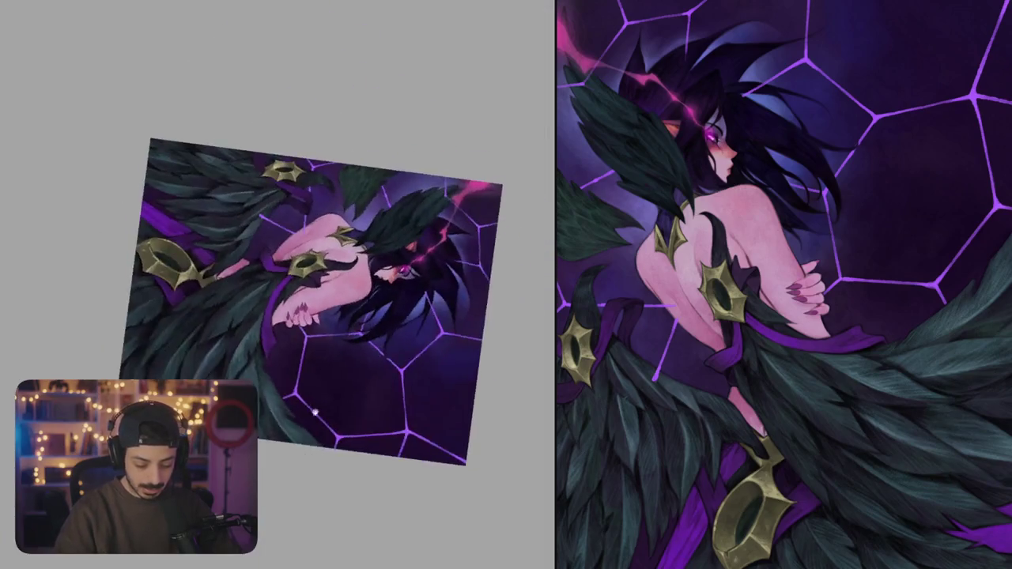
drag(289, 425, 327, 277)
scroll(347, 353, up, 5)
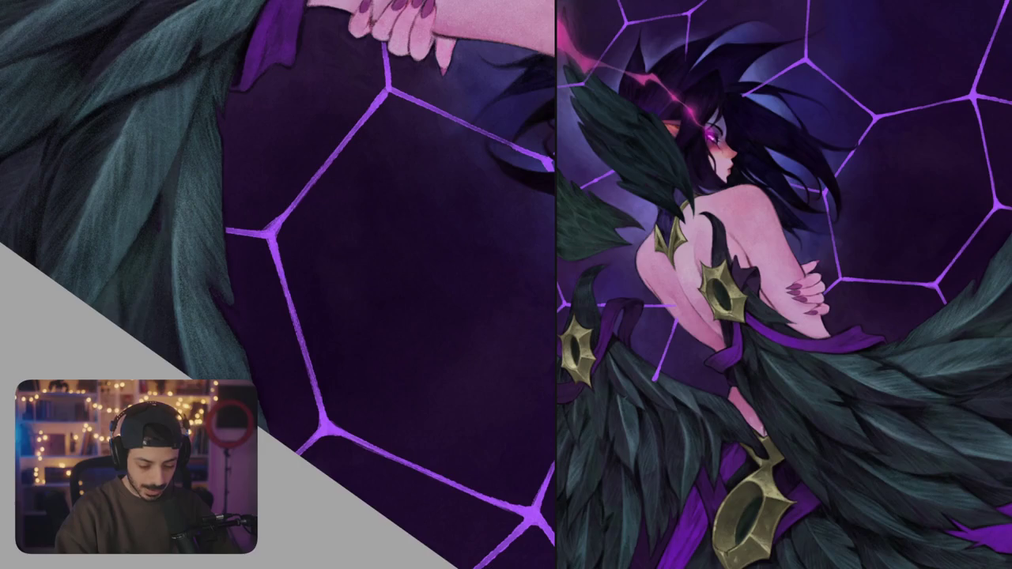
scroll(316, 253, up, 5)
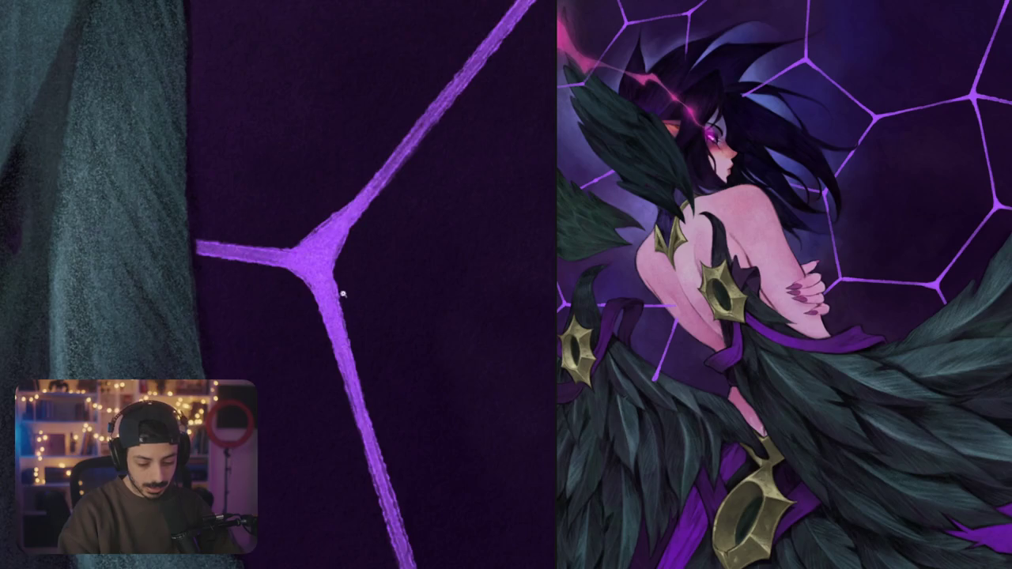
key(ctrl+0)
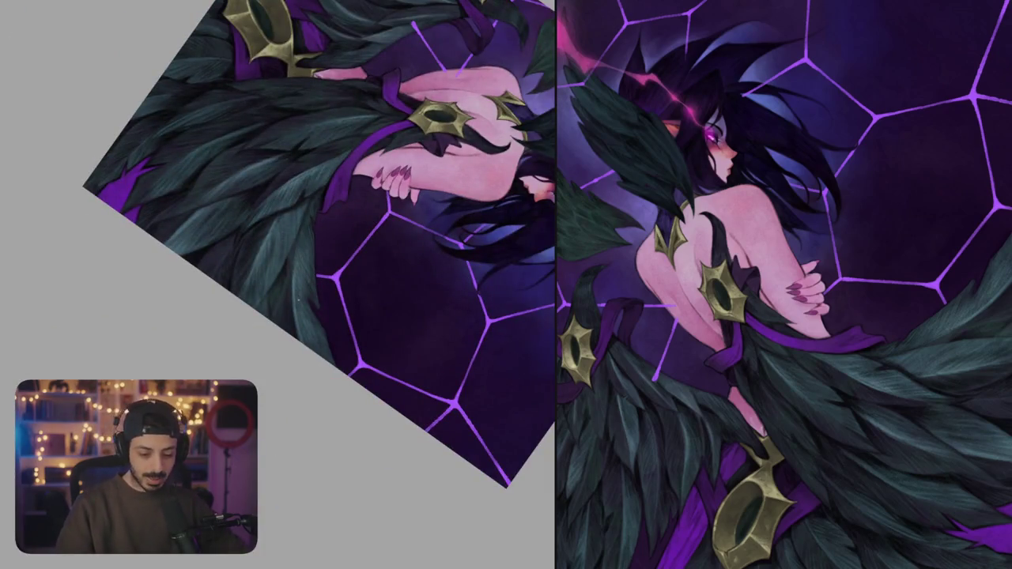
scroll(296, 289, up, 5)
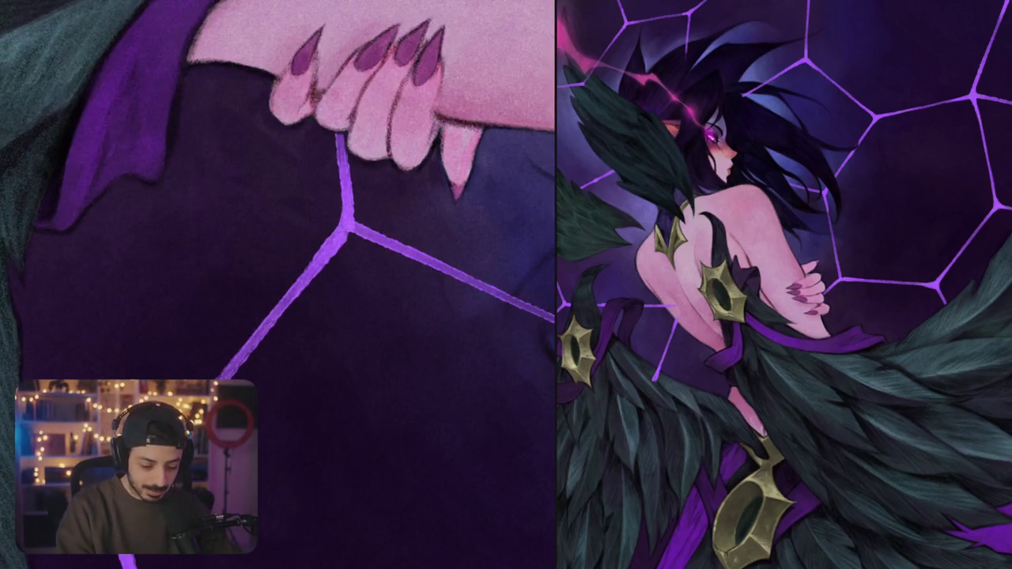
key(-)
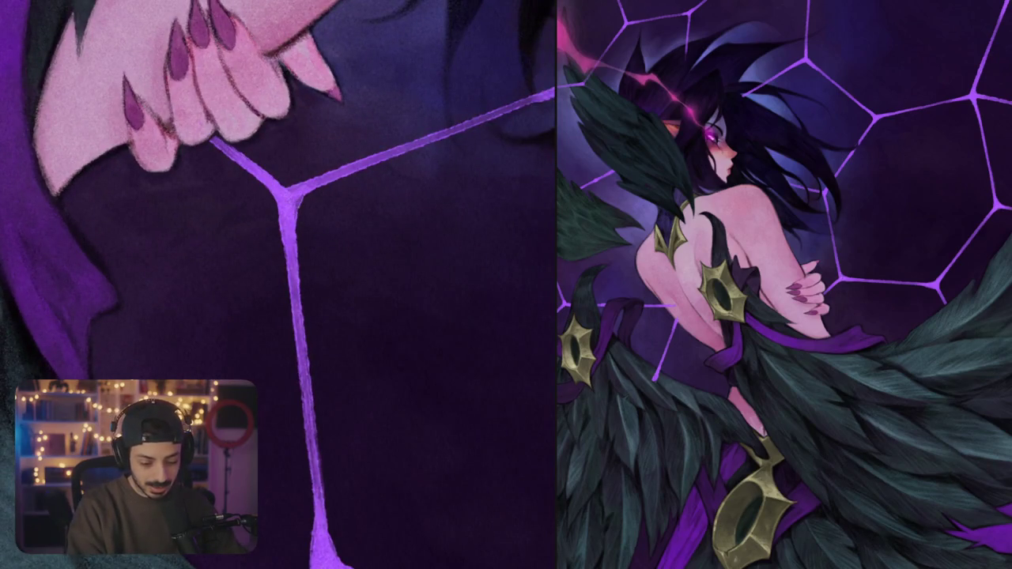
key(ctrl+0)
mouse_move(372, 197)
mouse_down()
mouse_move(430, 300)
mouse_move(406, 327)
mouse_up()
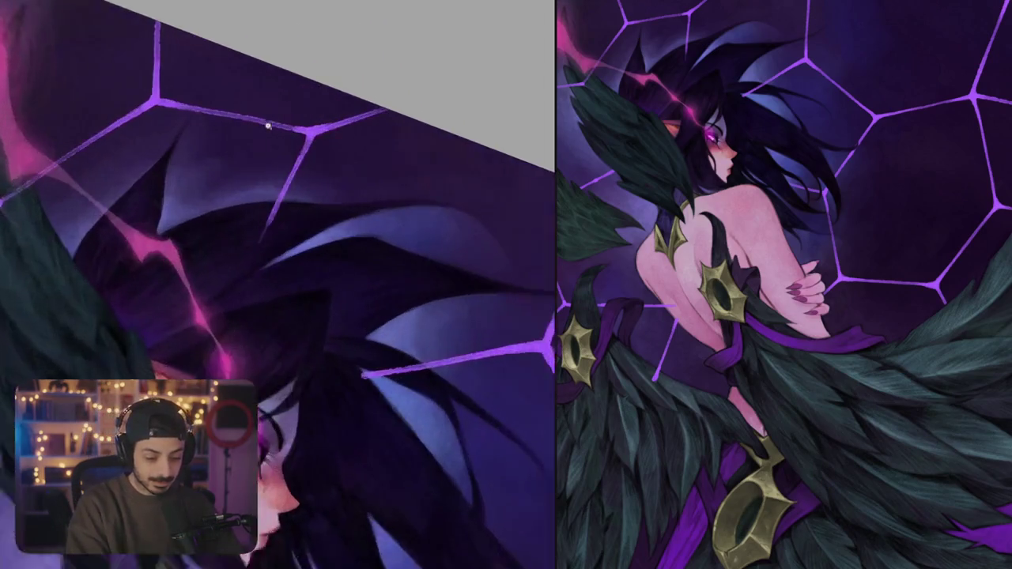
scroll(239, 231, up, 10)
drag(239, 231, 255, 269)
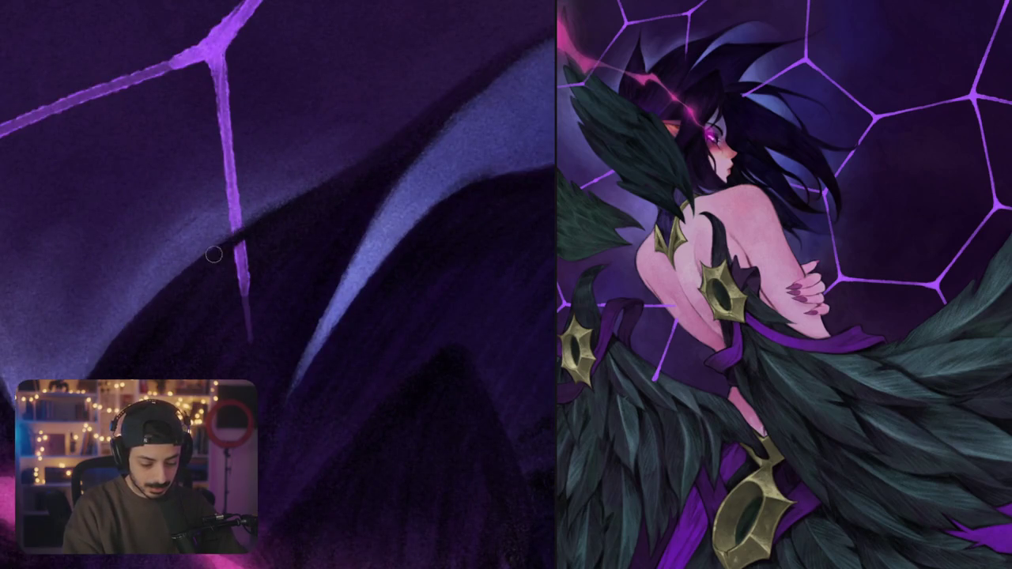
scroll(255, 269, down, 10)
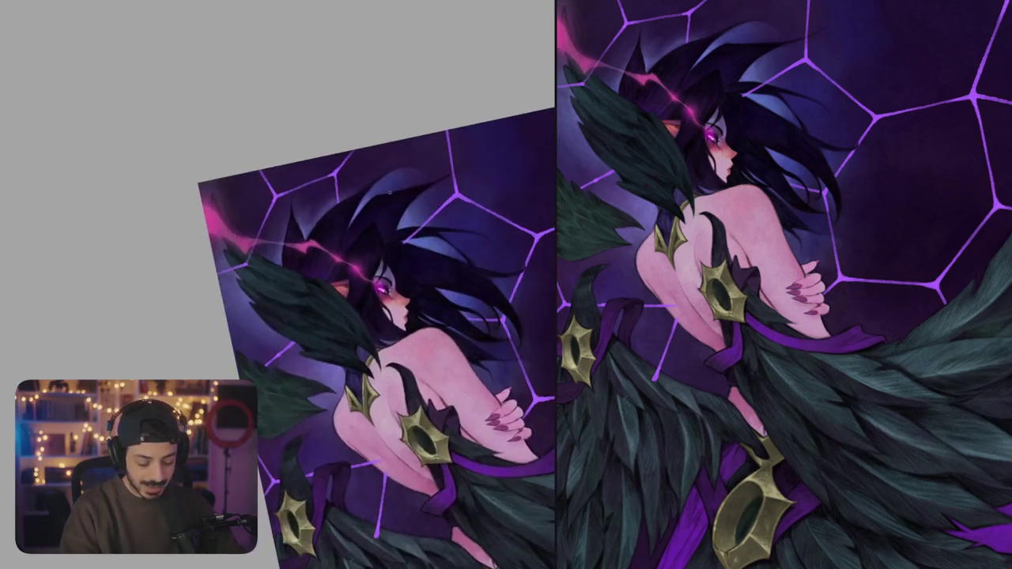
scroll(355, 234, up, 10)
scroll(285, 278, down, 2)
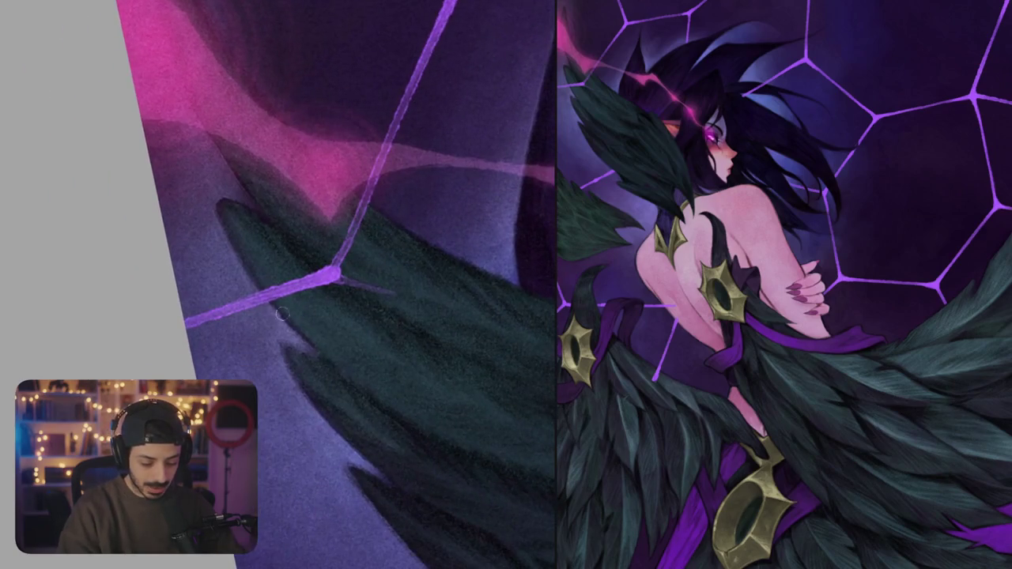
- Brighten the web strand leading up to the junction, including its upper part
mouse_move(298, 319)
mouse_down()
mouse_move(308, 285)
mouse_move(390, 250)
mouse_up()
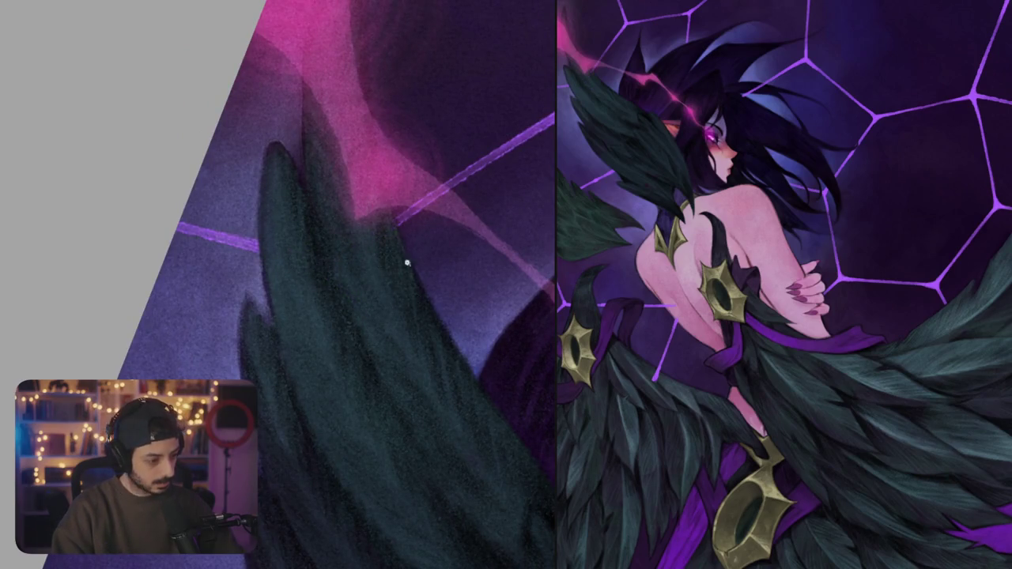
scroll(390, 250, down, 3)
scroll(332, 222, down, 2)
scroll(301, 201, down, 1)
scroll(300, 200, up, 5)
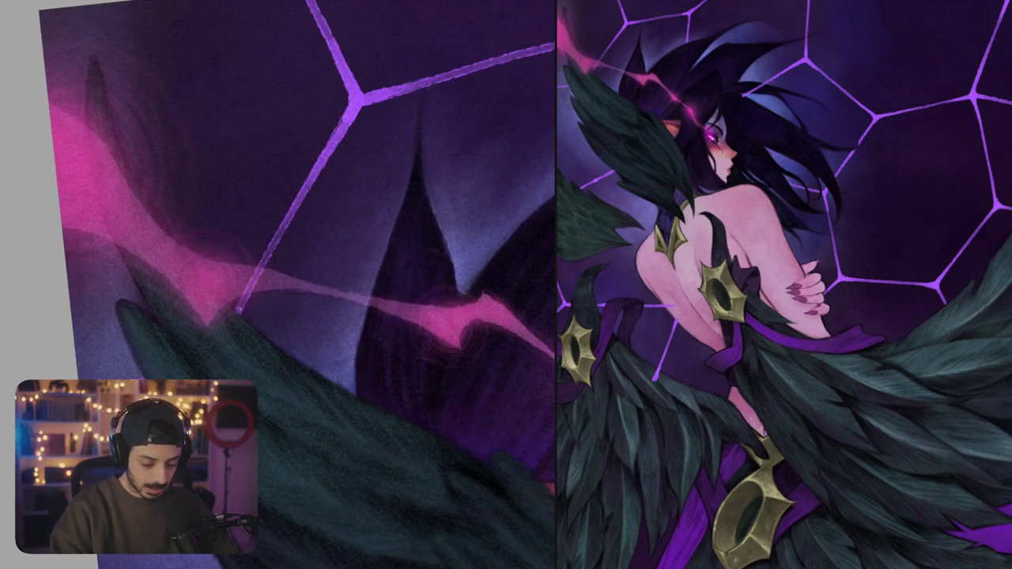
drag(259, 272, 351, 120)
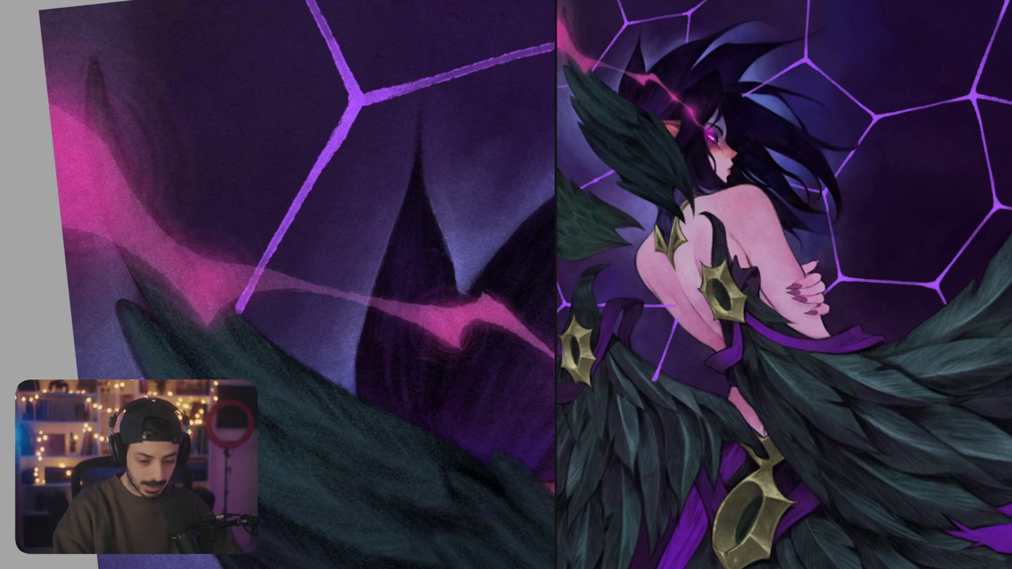
drag(316, 177, 360, 106)
drag(292, 285, 286, 337)
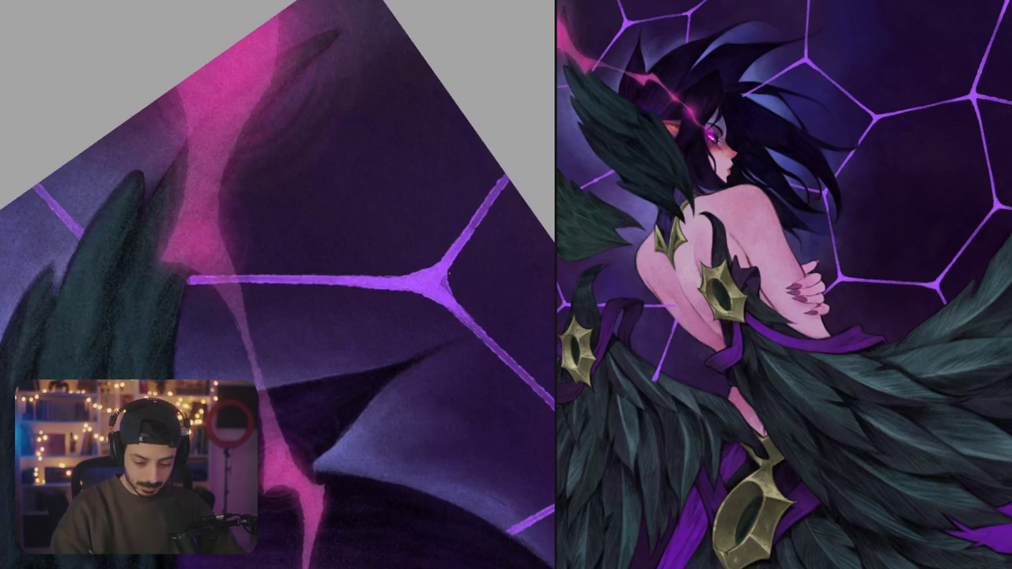
scroll(277, 284, down, 5)
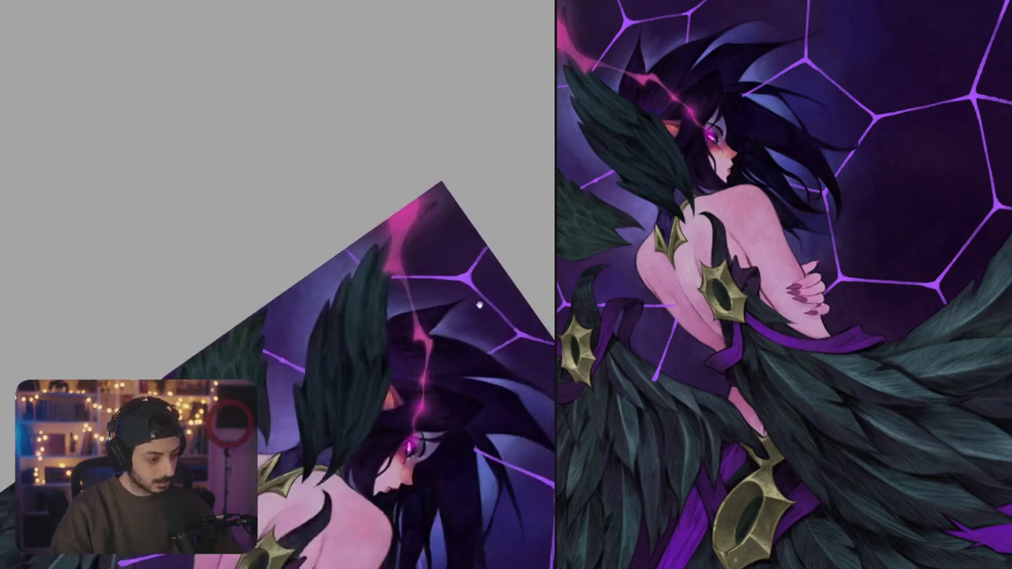
- Undo the stray purple blob left at the end of a stroke near the wings
mouse_move(444, 332)
mouse_down()
mouse_move(372, 237)
mouse_move(390, 207)
mouse_move(416, 293)
mouse_up()
scroll(374, 238, up, 5)
scroll(421, 332, down, 5)
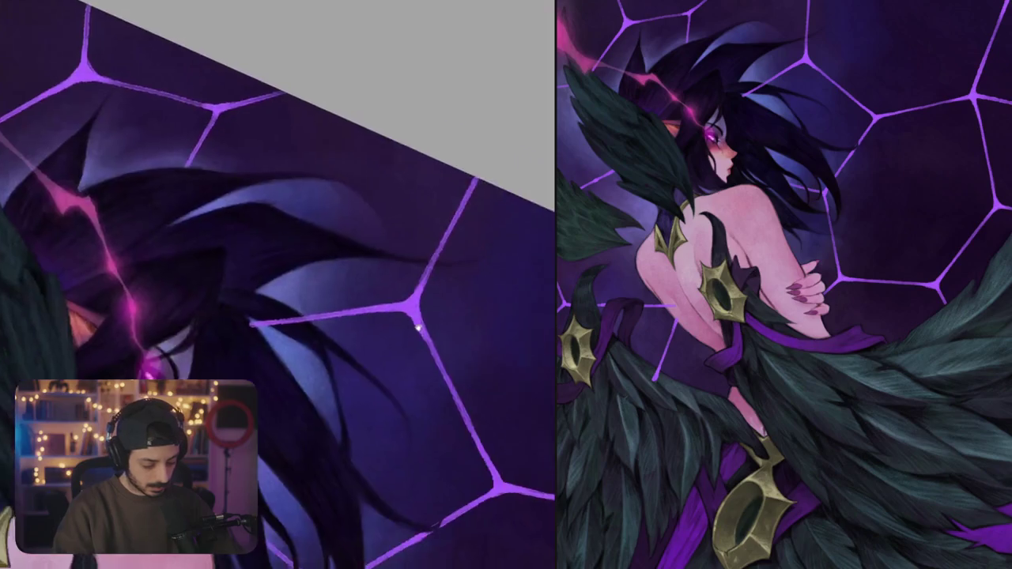
scroll(422, 331, down, 3)
scroll(388, 285, down, 2)
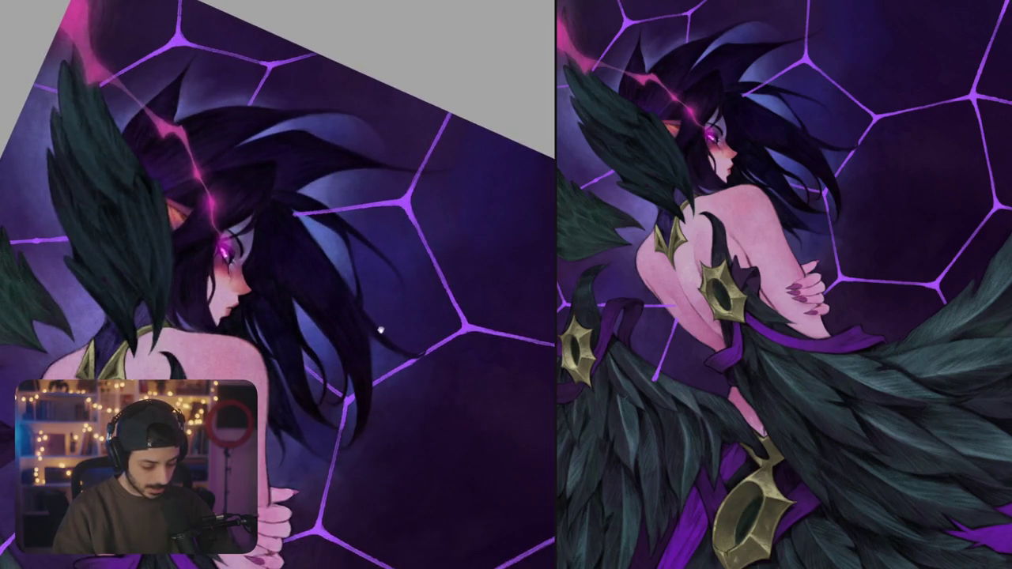
drag(379, 330, 443, 198)
scroll(328, 271, up, 3)
scroll(328, 272, up, 2)
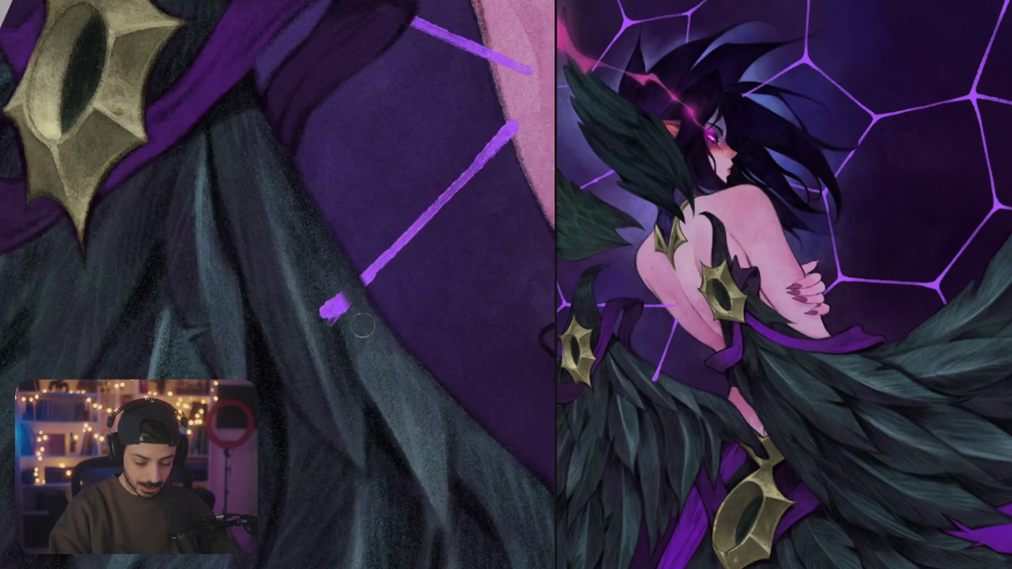
key(ctrl+z)
scroll(325, 272, down, 3)
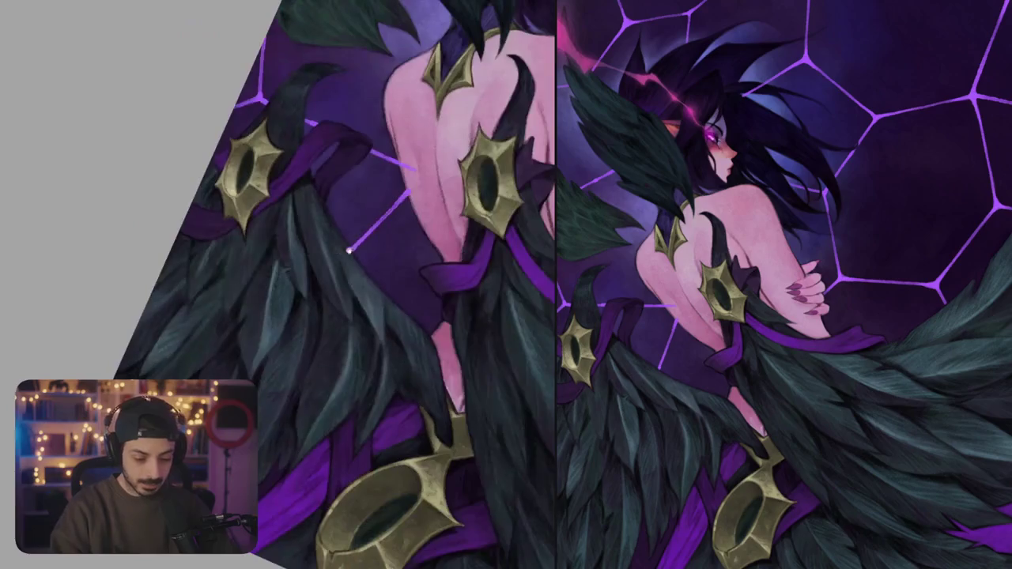
drag(325, 272, 312, 335)
scroll(379, 255, up, 3)
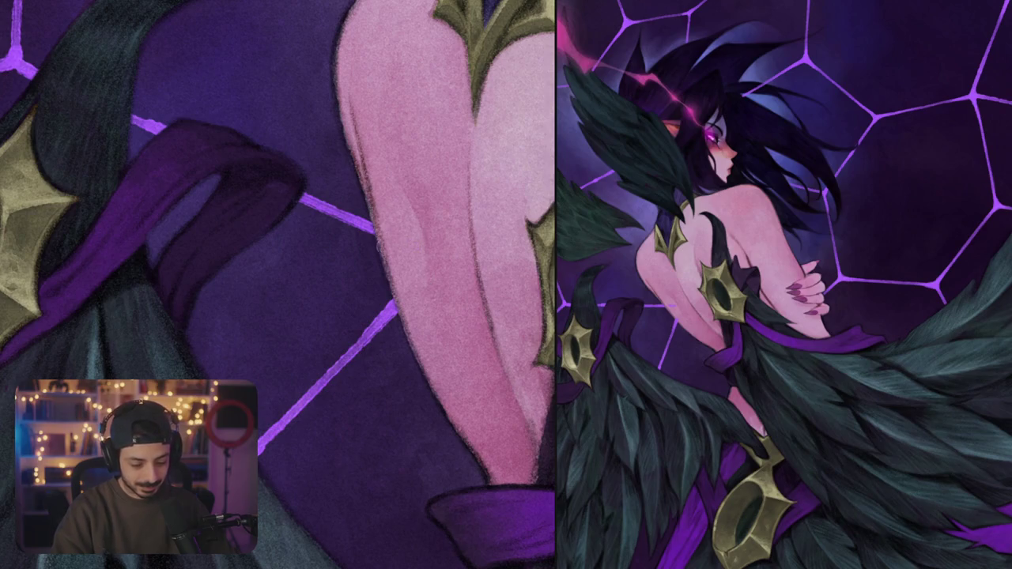
- Freehand-select the hair and wing feather area
drag(408, 254, 444, 226)
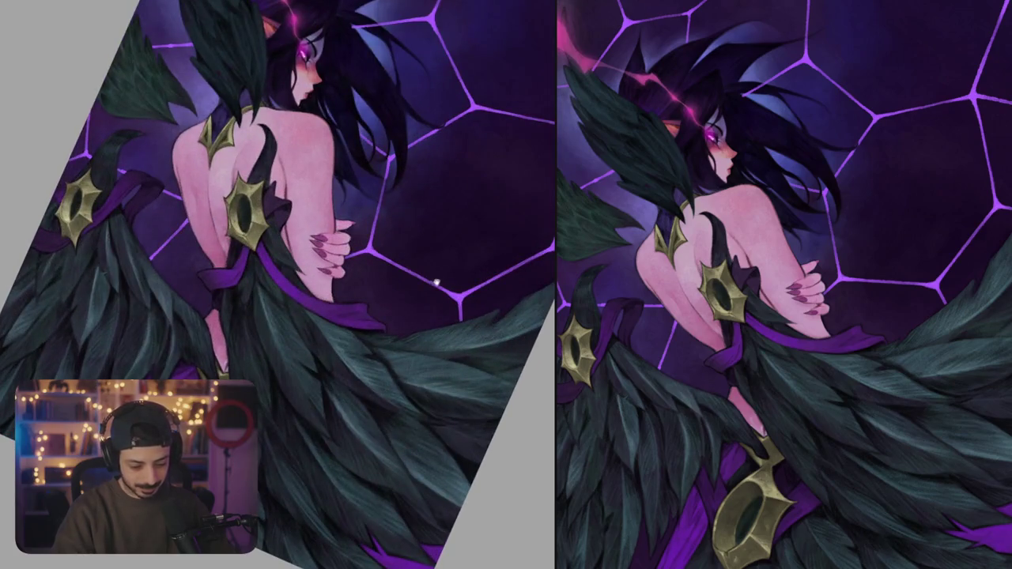
mouse_move(437, 280)
mouse_down()
mouse_move(445, 272)
mouse_move(427, 213)
mouse_up()
scroll(446, 254, down, 3)
scroll(426, 213, up, 5)
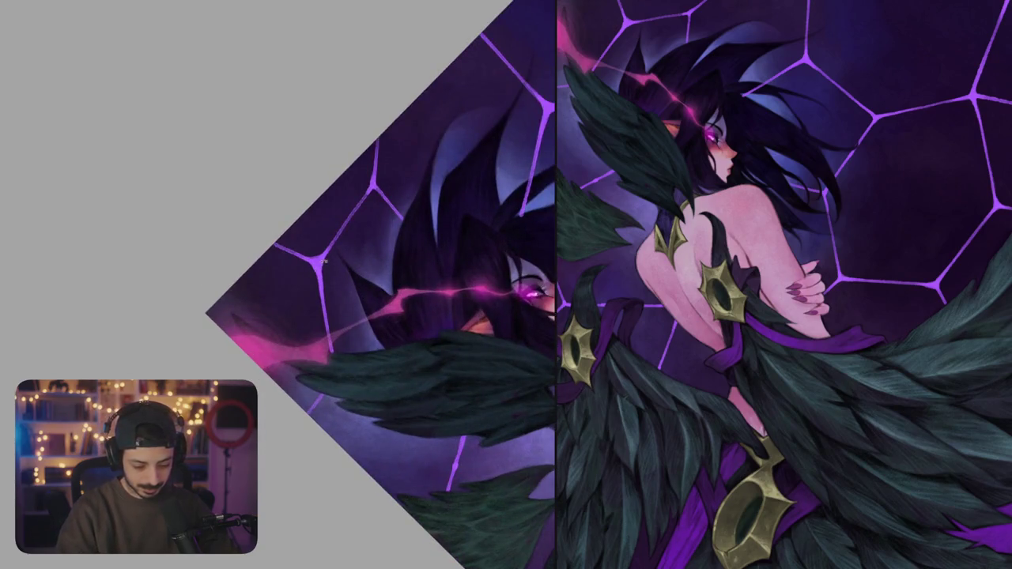
mouse_move(313, 269)
mouse_down()
mouse_move(360, 283)
mouse_move(400, 256)
mouse_up()
- Transform the selected wing feathers, stretching them down and to the left
key(ctrl+t)
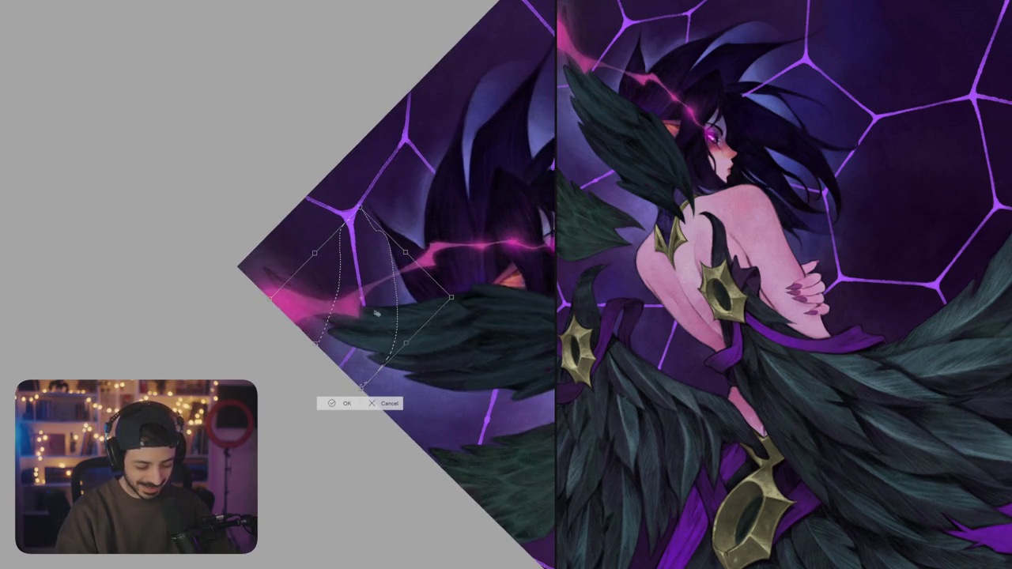
drag(407, 348, 381, 353)
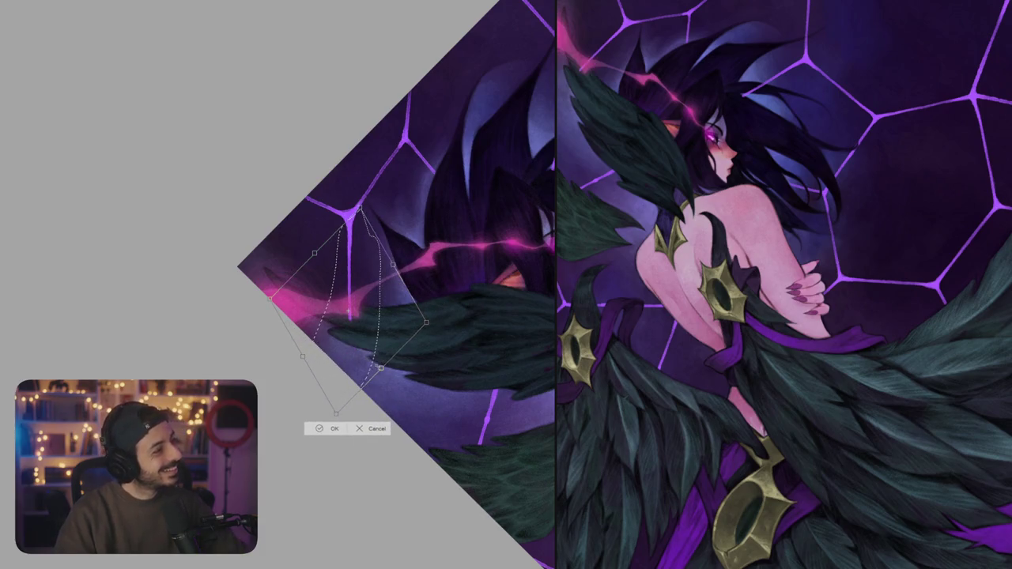
key(Return)
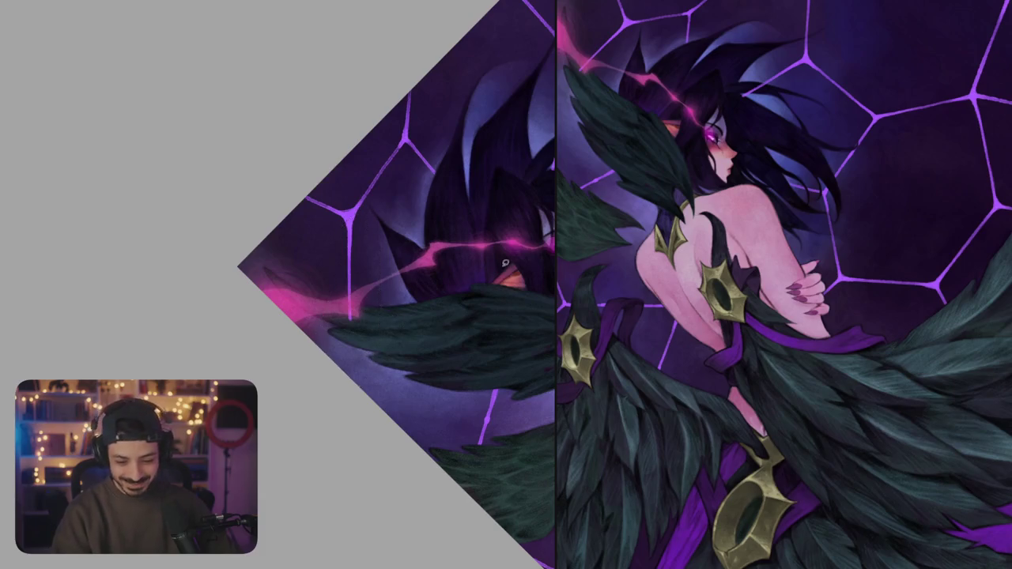
scroll(507, 267, up, 3)
scroll(507, 268, up, 3)
- Paint over the lower end of the web strand behind the feathers
drag(463, 191, 426, 255)
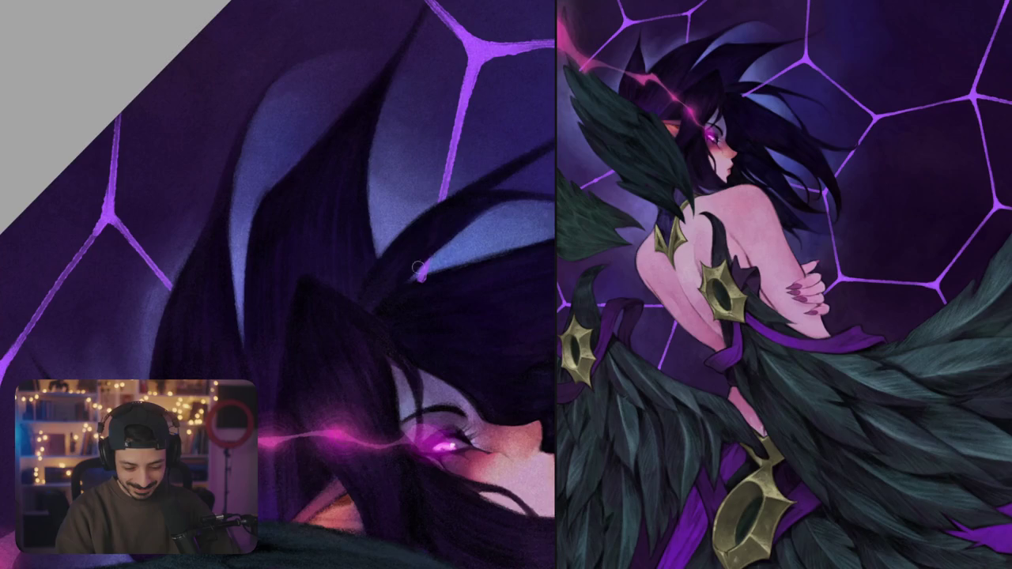
scroll(409, 295, down, 5)
scroll(410, 294, up, 1)
scroll(410, 295, up, 4)
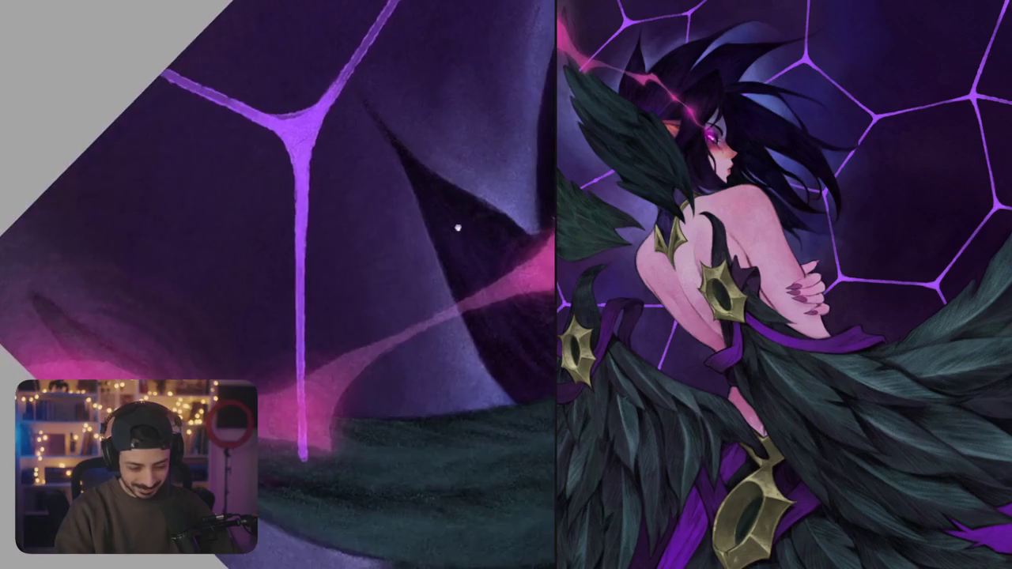
scroll(413, 275, down, 1)
scroll(412, 287, down, 2)
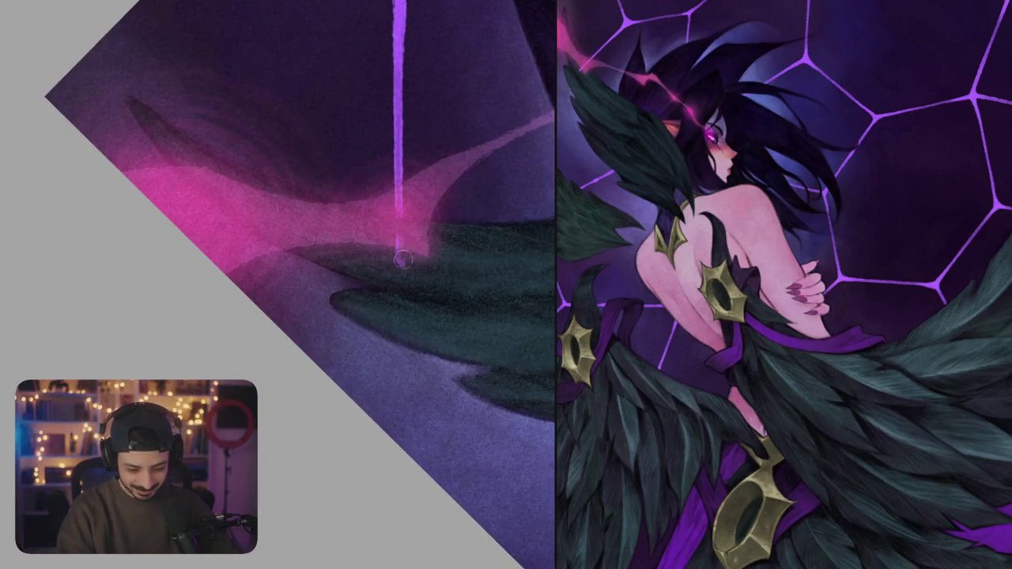
scroll(405, 273, down, 3)
scroll(392, 267, up, 2)
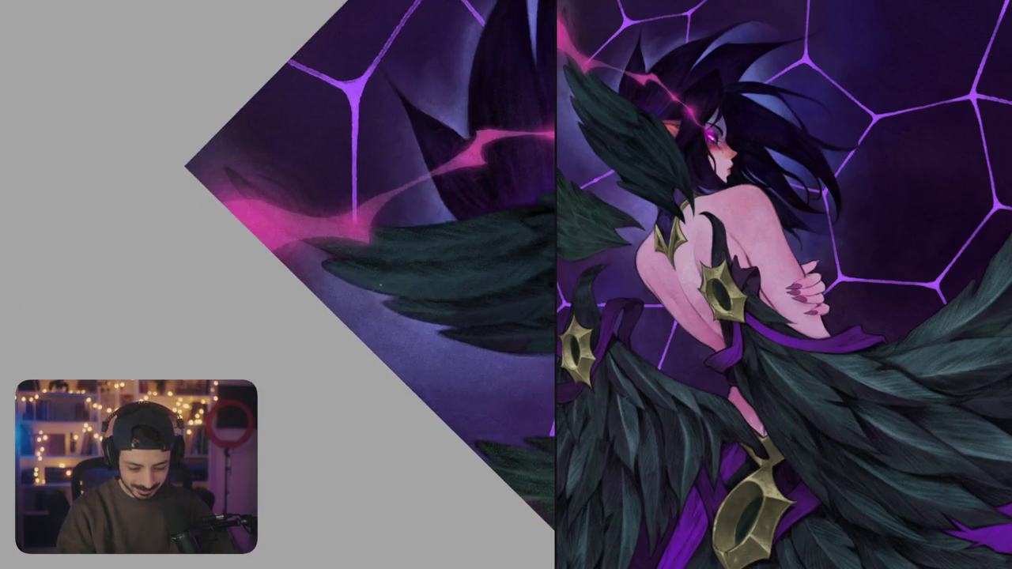
- Draw a short glowing violet web strand beside the wing and transform it into place
drag(357, 292, 336, 316)
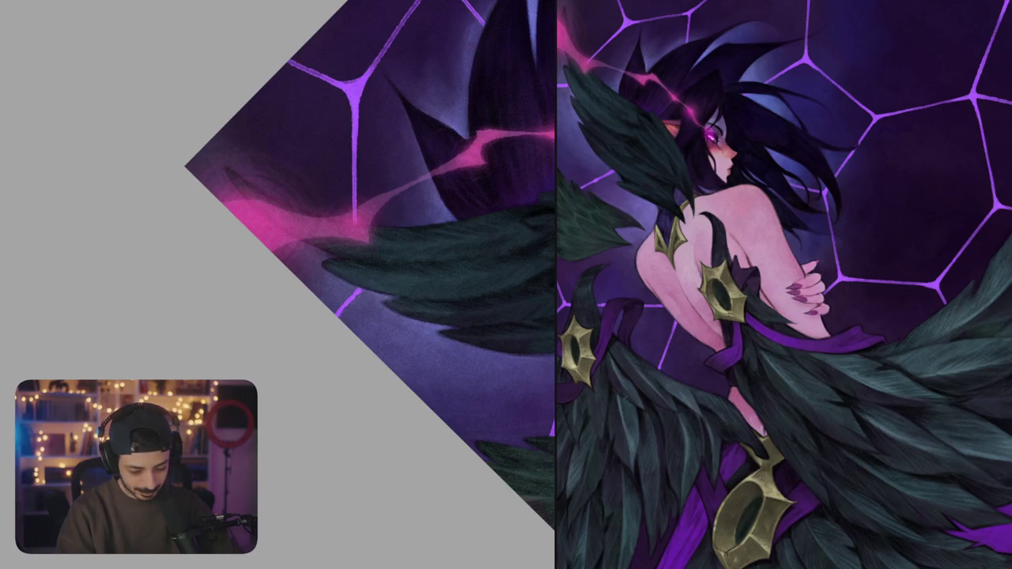
scroll(382, 301, down, 3)
mouse_move(382, 301)
mouse_down()
mouse_move(416, 336)
mouse_move(367, 269)
mouse_move(342, 276)
mouse_up()
scroll(416, 335, up, 3)
scroll(367, 270, up, 2)
key(ctrl+t)
key(Return)
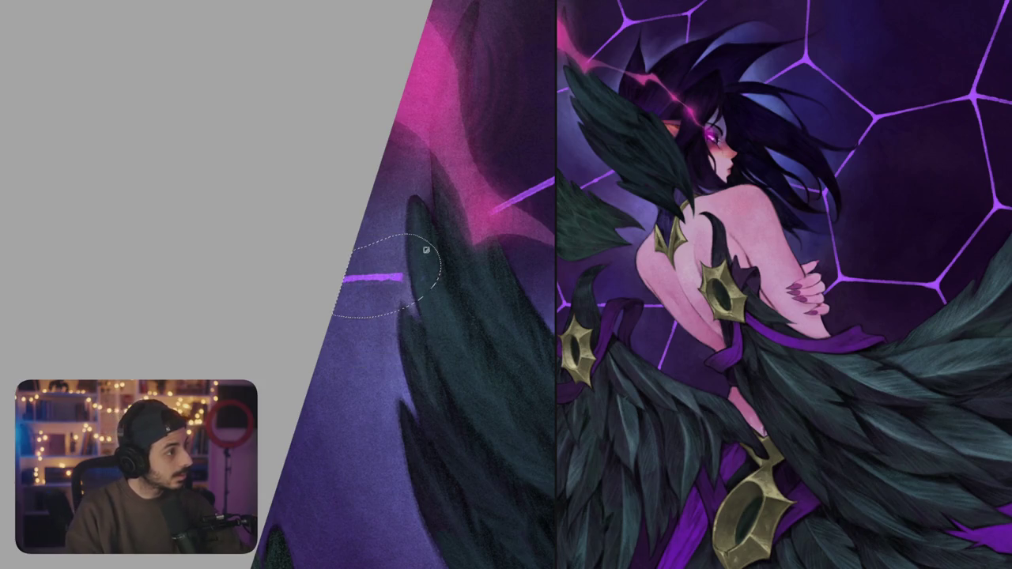
- Trim the tip of the purple stroke with dark green
scroll(434, 323, down, 2)
scroll(429, 279, down, 1)
scroll(429, 279, up, 3)
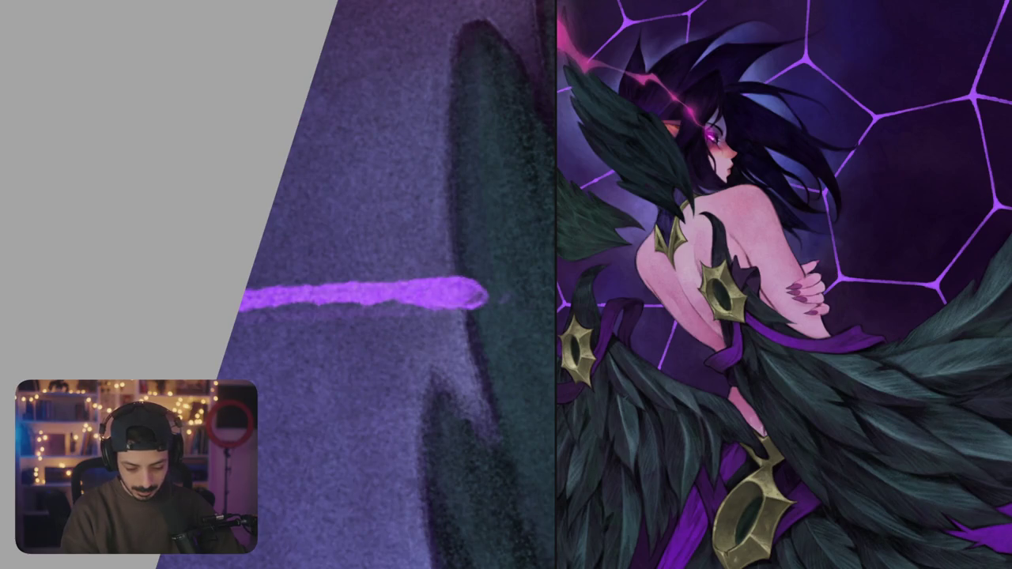
drag(465, 294, 511, 296)
scroll(512, 310, down, 5)
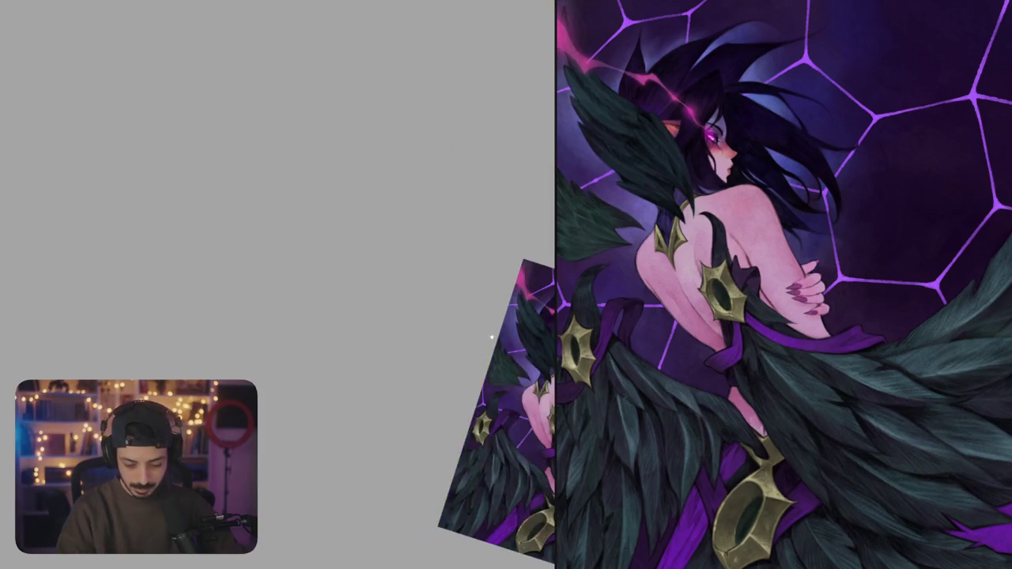
drag(489, 353, 463, 303)
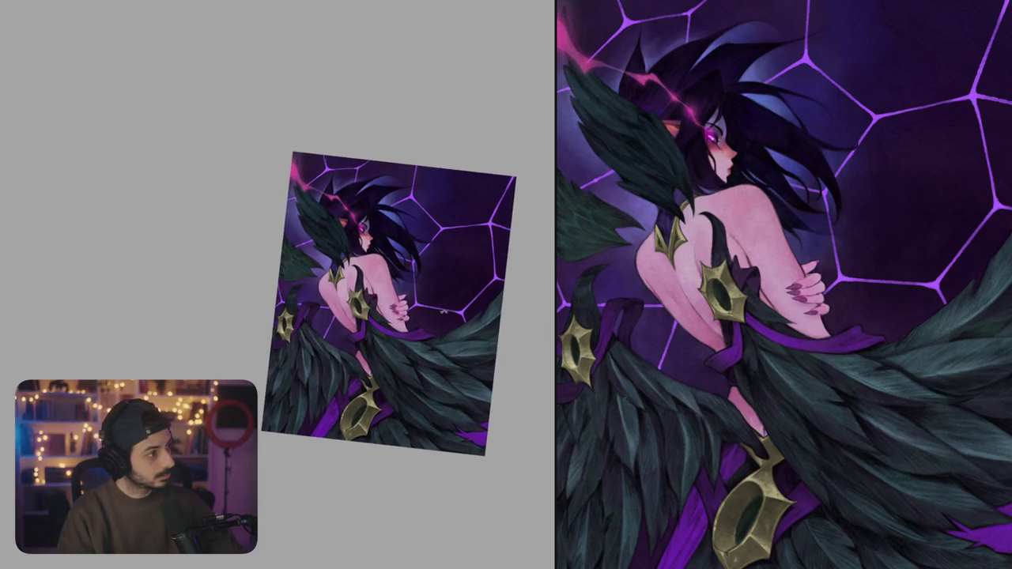
scroll(466, 269, up, 3)
scroll(506, 272, up, 2)
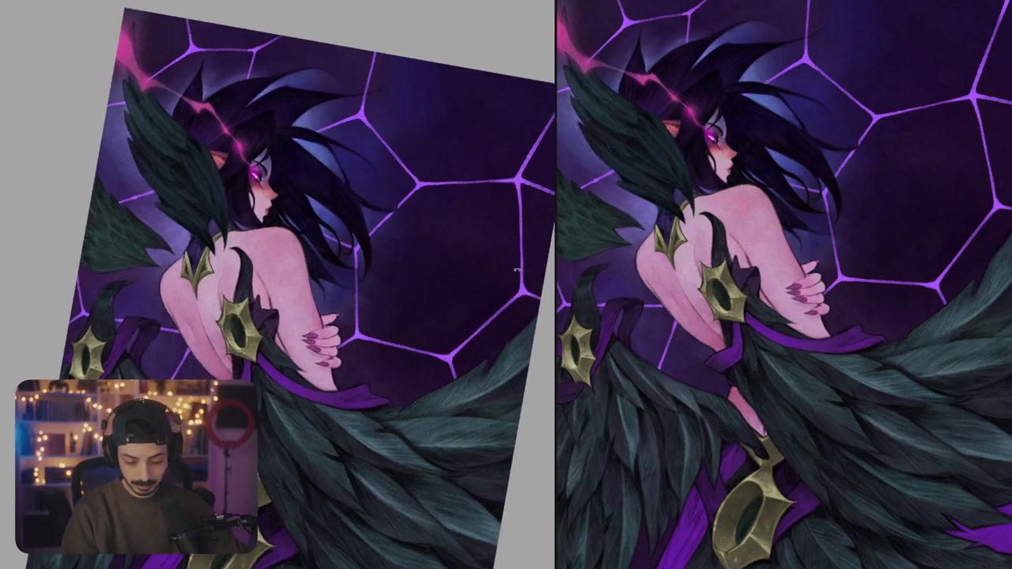
- Lasso-select the web strand near the feathers, skew it, and deselect
mouse_move(473, 303)
mouse_down()
mouse_move(458, 316)
mouse_move(531, 357)
mouse_up()
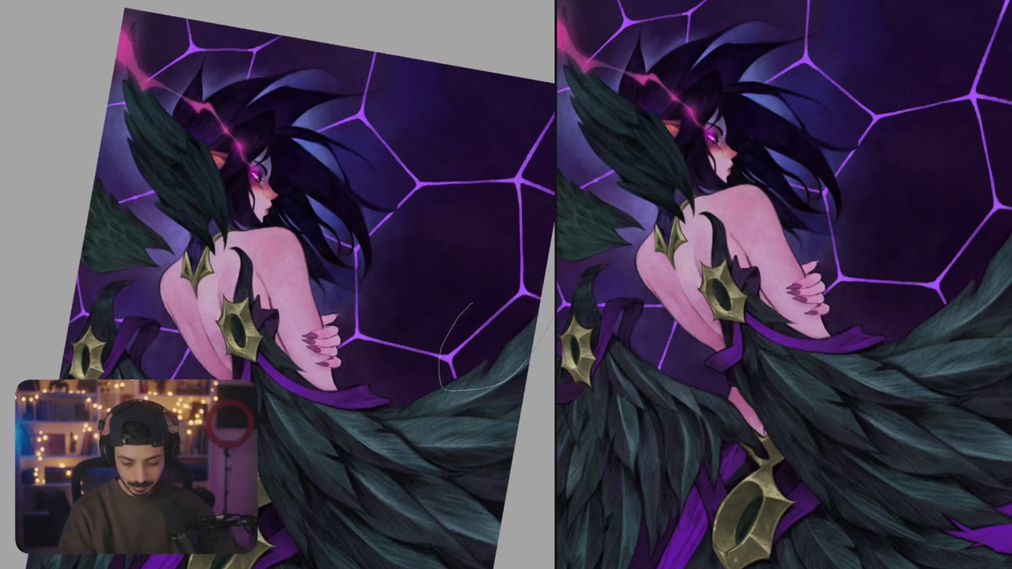
drag(548, 316, 545, 264)
key(ctrl+t)
drag(534, 334, 531, 349)
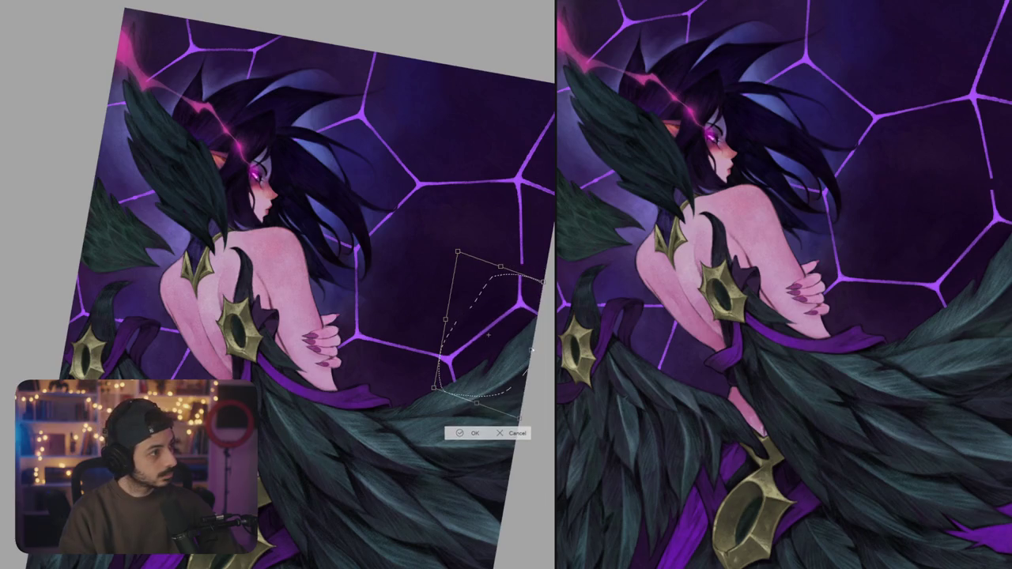
key(ctrl+plus)
key(ctrl+plus)
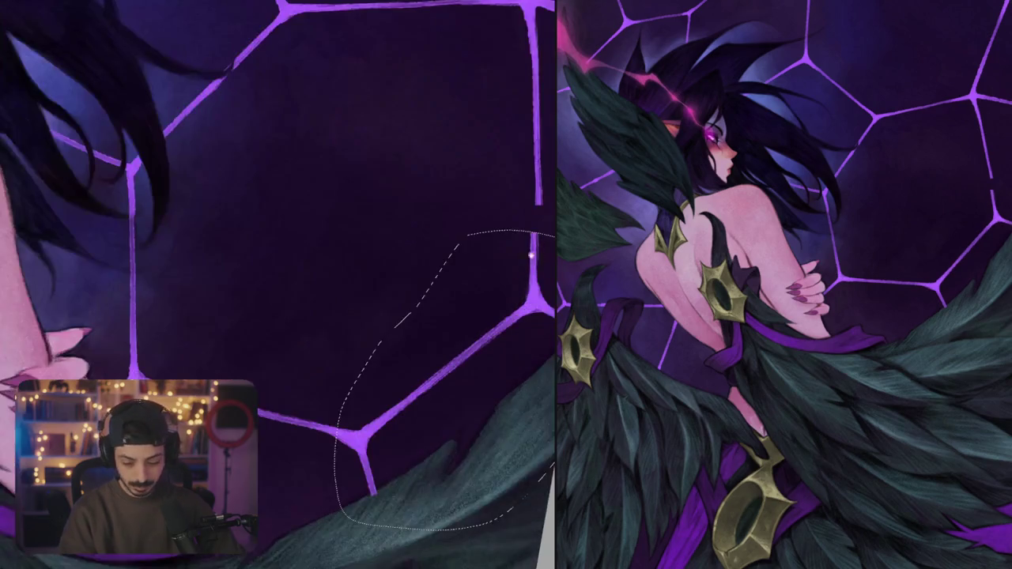
key(Return)
key(ctrl+d)
- Paint out the vertical web line and redraw the strand up-right to the junction
mouse_move(482, 217)
mouse_down()
mouse_move(478, 52)
mouse_move(334, 348)
mouse_up()
drag(253, 354, 440, 196)
key(ctrl+z)
key(ctrl+z)
drag(315, 302, 454, 167)
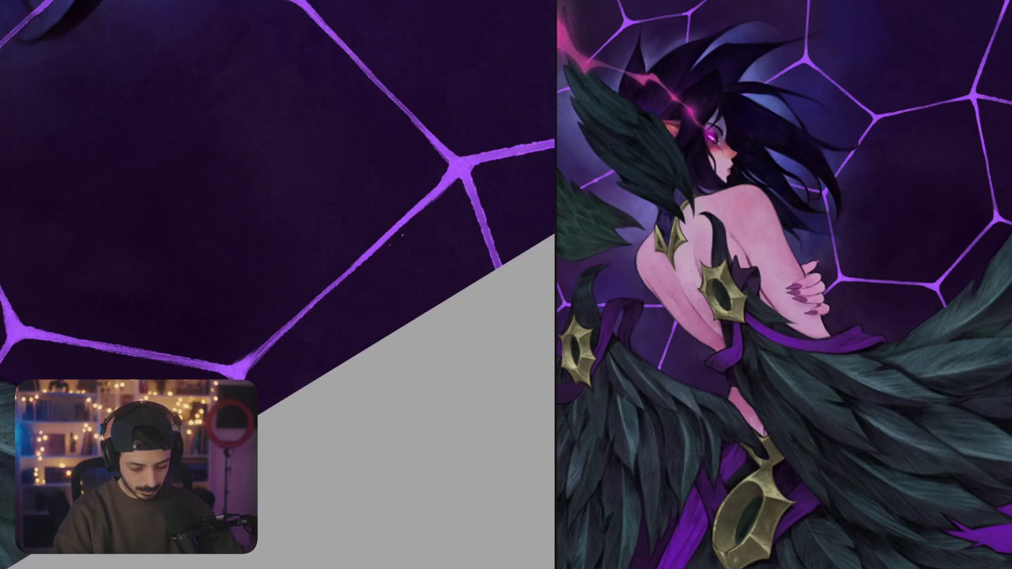
scroll(435, 215, down, 5)
- Extend the web stub with a glowing purple line
drag(371, 237, 377, 276)
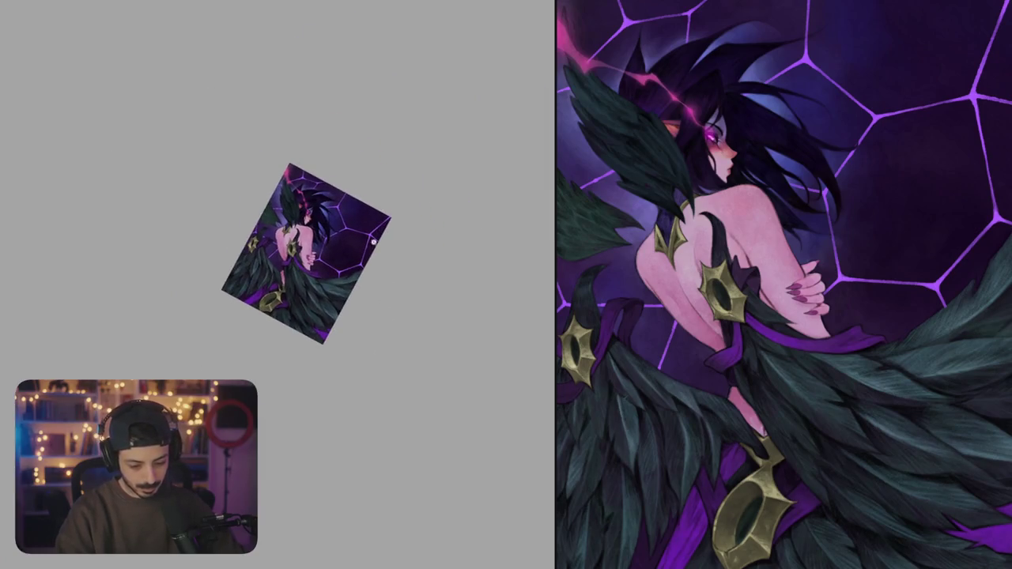
scroll(395, 228, up, 5)
drag(394, 229, 388, 276)
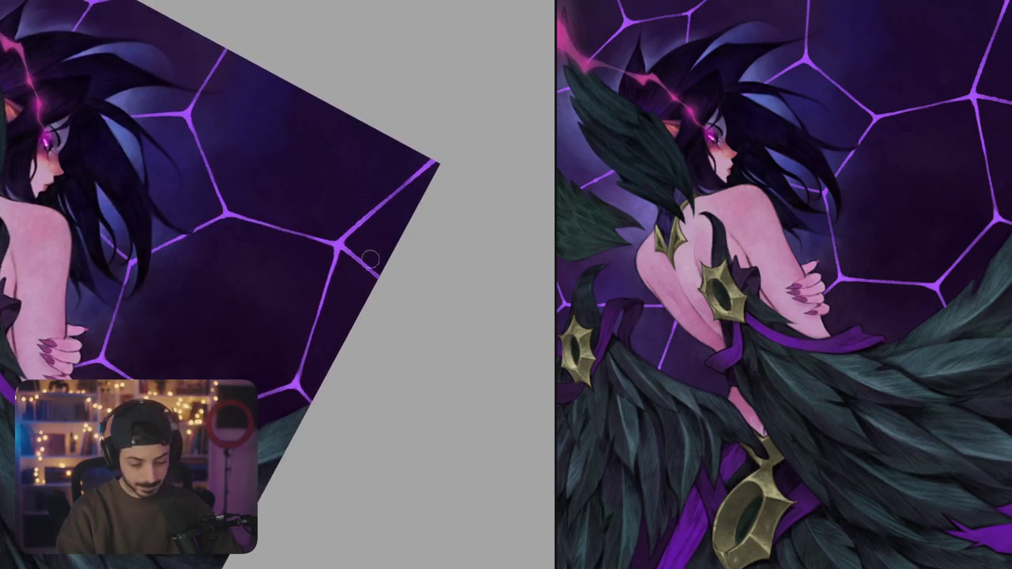
mouse_move(400, 199)
mouse_down()
mouse_move(363, 265)
mouse_move(431, 180)
mouse_up()
drag(375, 235, 432, 178)
drag(395, 217, 435, 179)
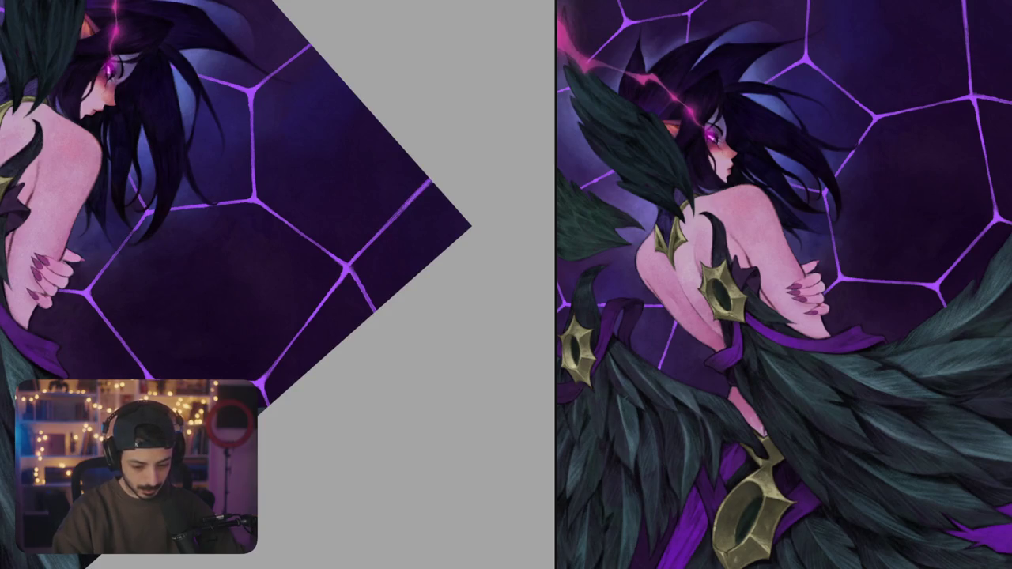
- Widen and brighten the strand running down from the junction to the canvas bottom
scroll(383, 237, up, 3)
mouse_move(348, 284)
mouse_down()
mouse_move(327, 294)
mouse_move(338, 271)
mouse_up()
mouse_move(376, 364)
mouse_down()
mouse_move(351, 317)
mouse_move(317, 314)
mouse_move(348, 409)
mouse_move(359, 343)
mouse_up()
key(ctrl+z)
drag(331, 268, 348, 366)
drag(342, 291, 361, 365)
drag(336, 266, 372, 365)
drag(348, 318, 373, 365)
drag(353, 335, 364, 364)
- Brighten the strand running to the right edge and the vertical web strand
scroll(277, 185, down, 5)
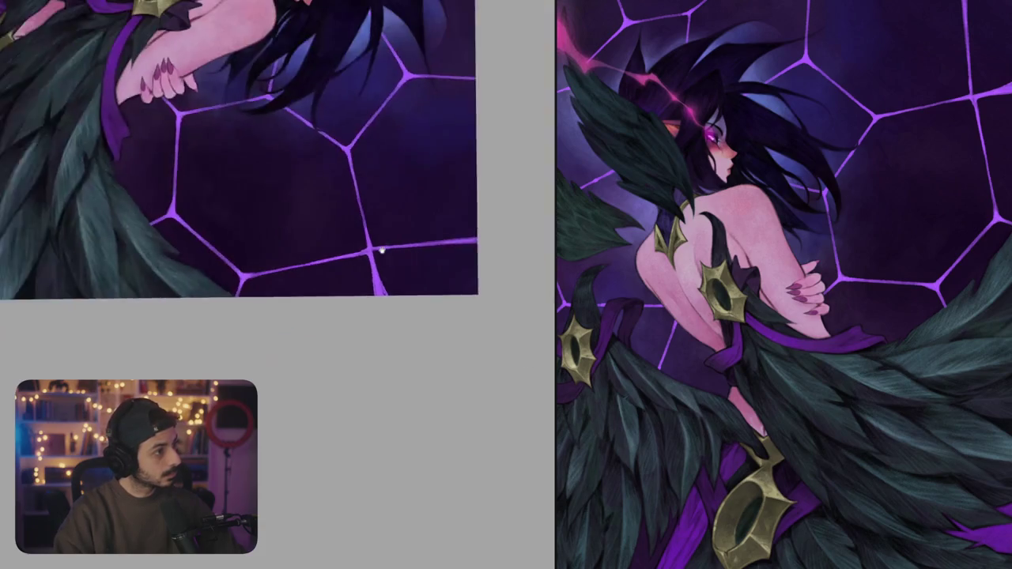
scroll(278, 185, up, 5)
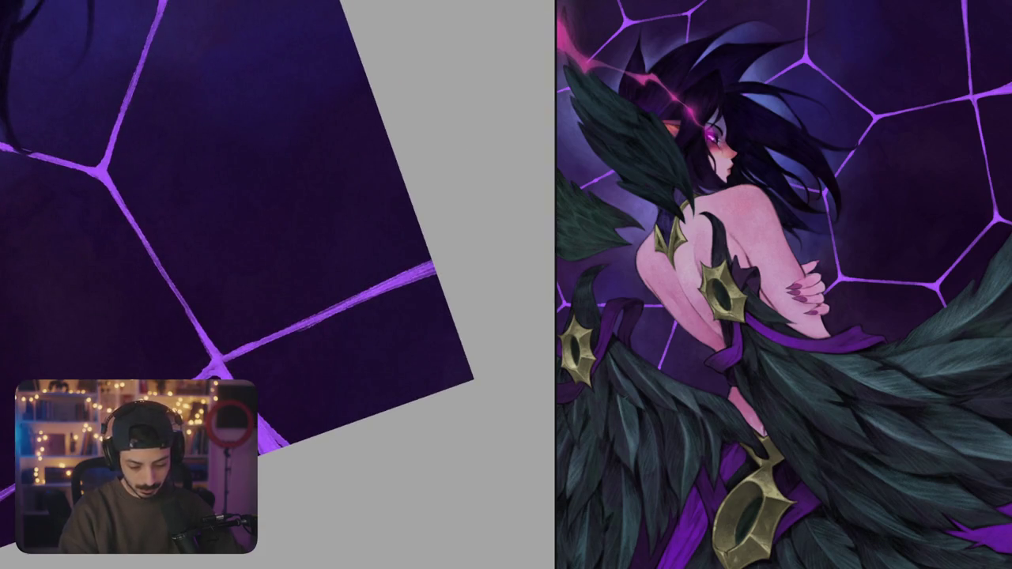
drag(313, 319, 431, 269)
drag(366, 293, 434, 266)
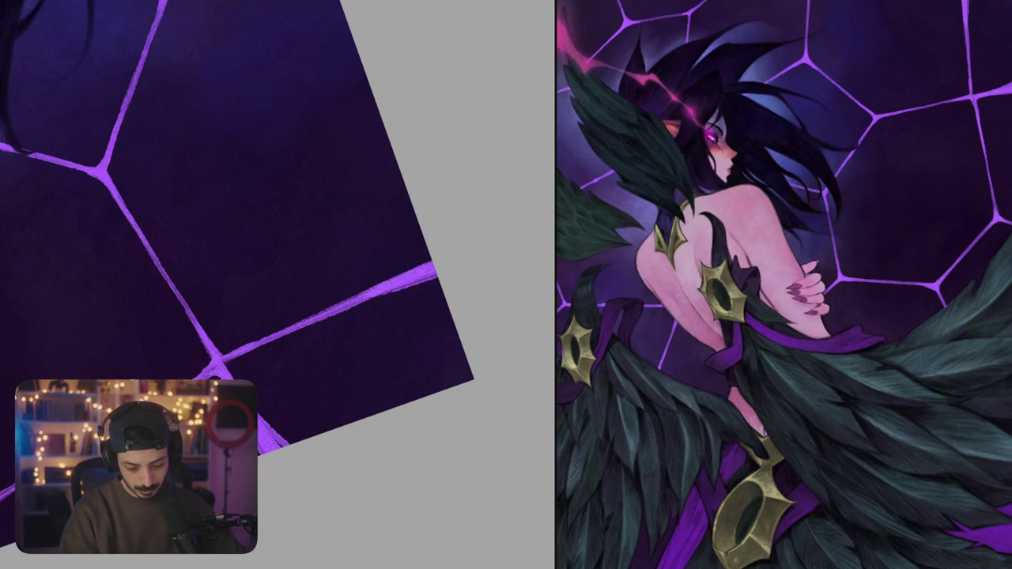
scroll(368, 305, down, 3)
scroll(302, 322, down, 3)
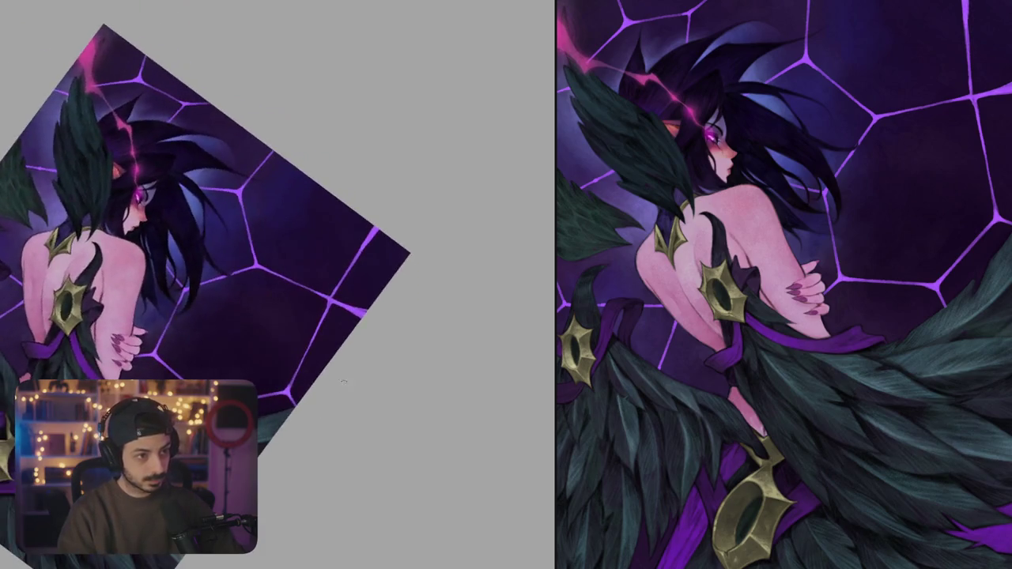
scroll(363, 250, up, 6)
drag(343, 203, 344, 276)
drag(345, 228, 343, 278)
- Brighten and thicken the diagonal purple web strand
scroll(326, 292, down, 3)
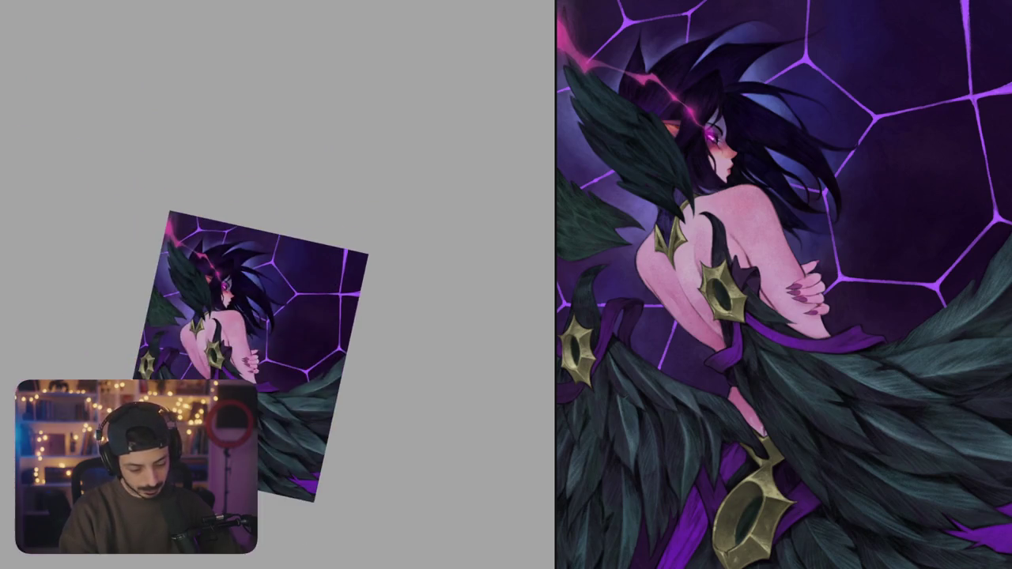
scroll(305, 208, up, 4)
scroll(305, 208, up, 3)
drag(268, 212, 262, 253)
drag(264, 230, 252, 283)
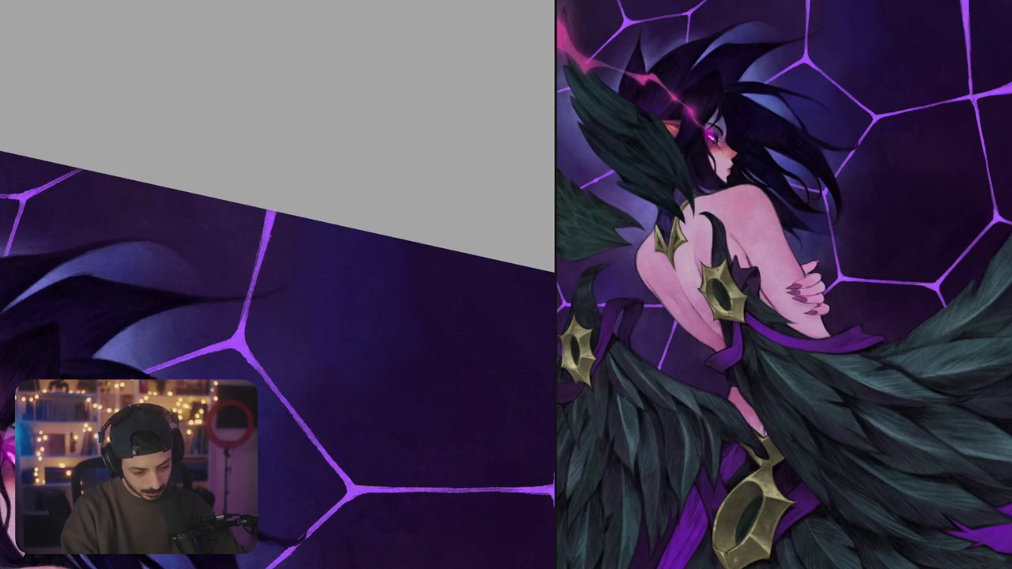
drag(273, 215, 259, 275)
- Repaint the strand above the web junction thicker
scroll(215, 305, down, 5)
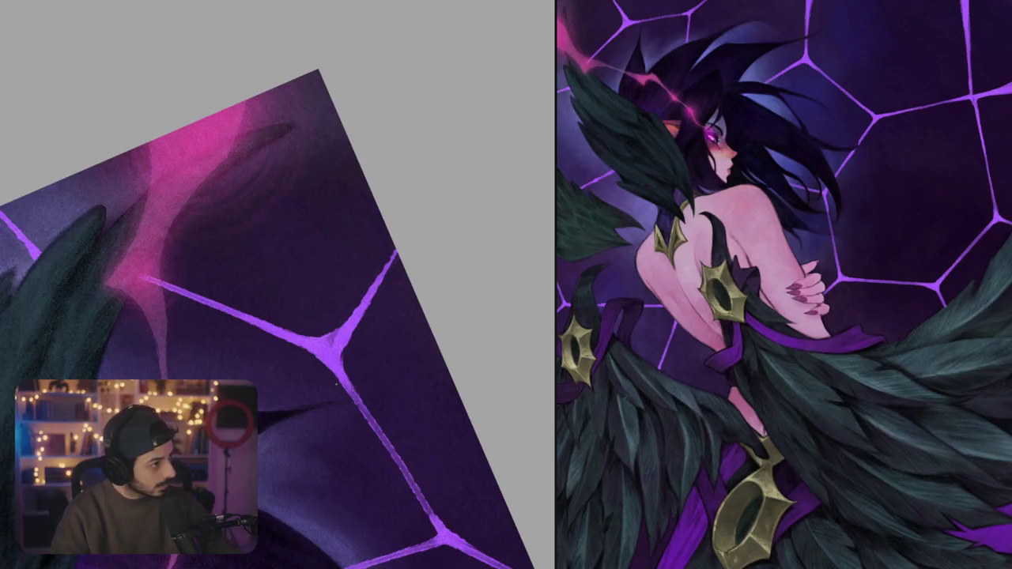
scroll(409, 298, up, 5)
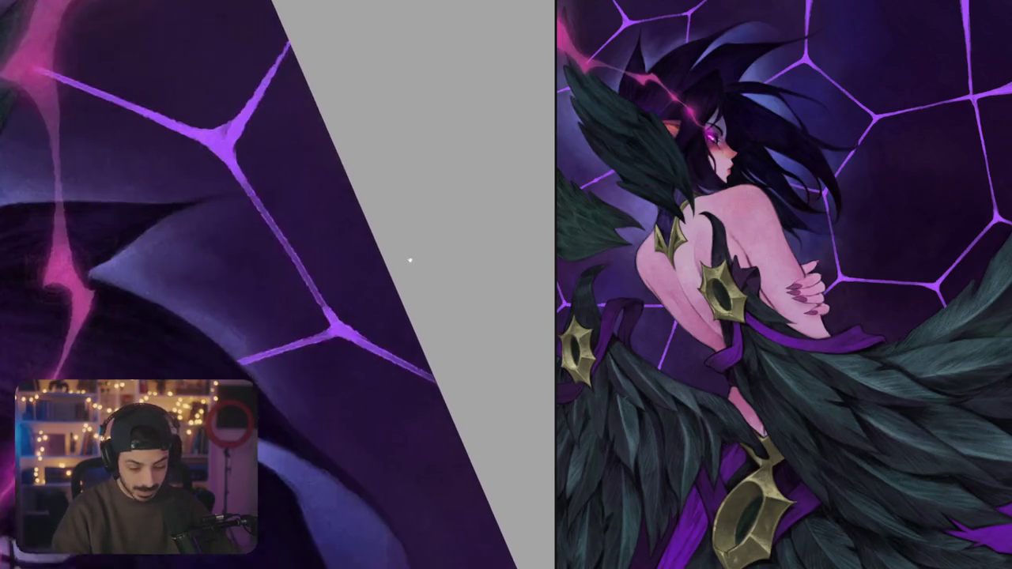
scroll(452, 142, up, 3)
scroll(456, 233, down, 5)
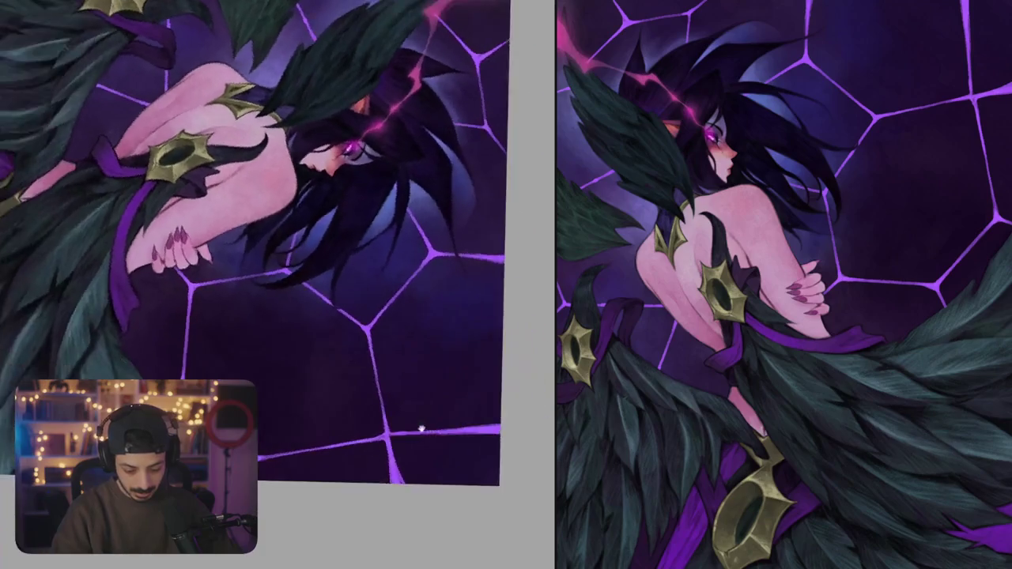
drag(456, 233, 411, 198)
scroll(349, 268, up, 5)
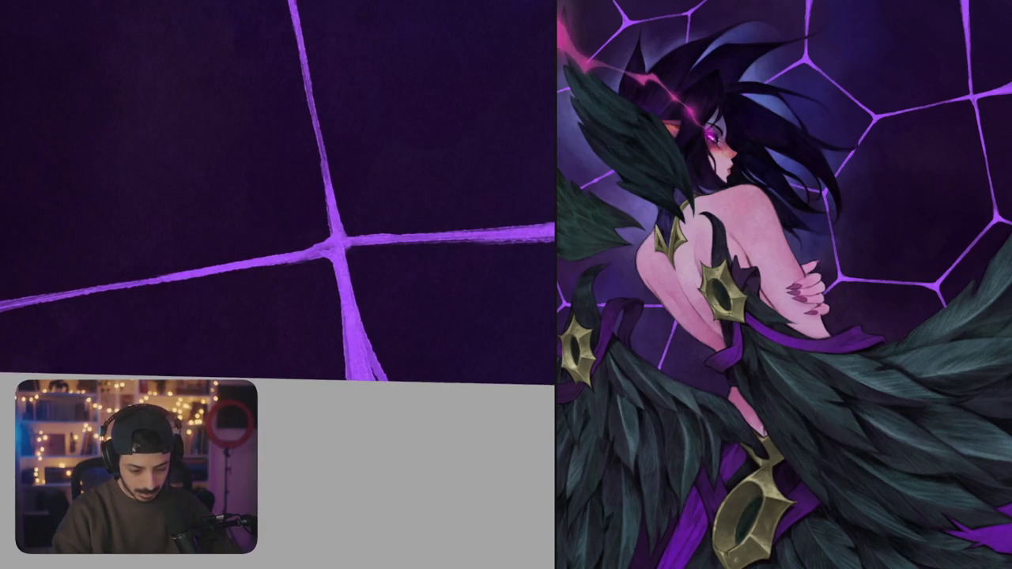
drag(340, 253, 295, 274)
scroll(329, 395, up, 2)
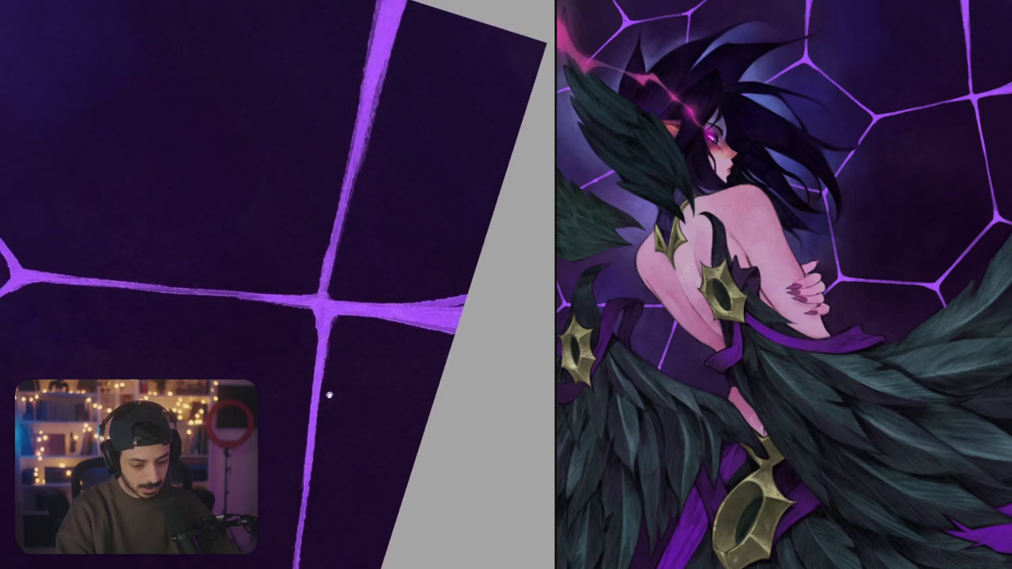
drag(330, 241, 328, 300)
drag(332, 204, 324, 287)
- Shade the diagonal strand's edges darker
drag(382, 123, 373, 384)
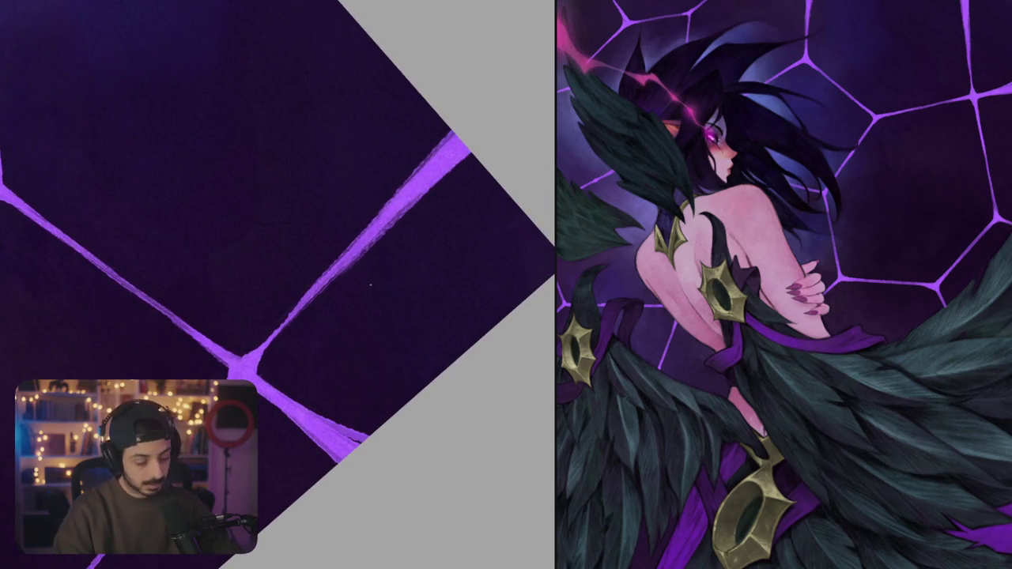
drag(354, 267, 417, 200)
mouse_move(370, 244)
mouse_down()
mouse_move(435, 184)
mouse_move(425, 190)
mouse_up()
drag(353, 261, 459, 163)
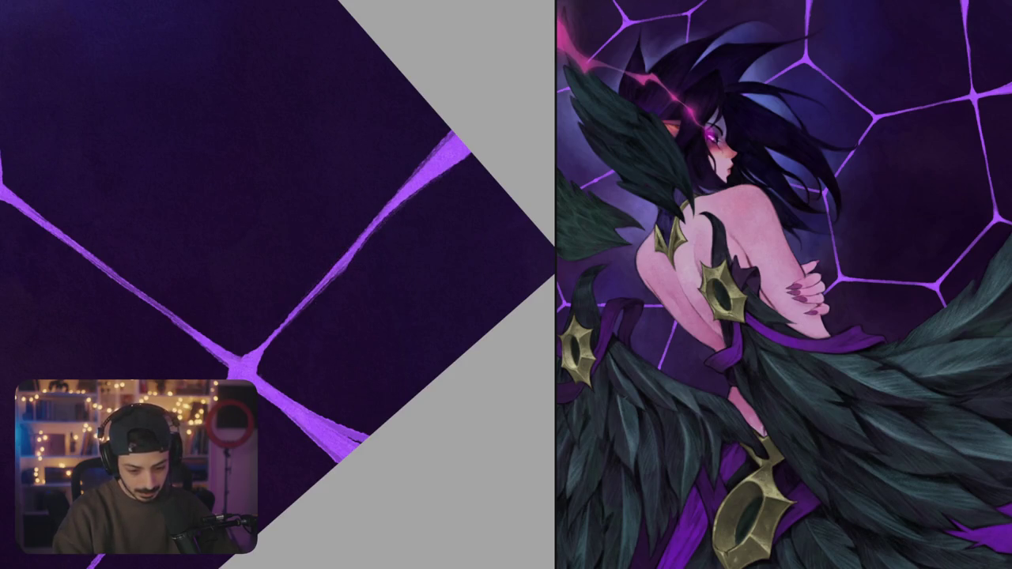
scroll(452, 192, down, 3)
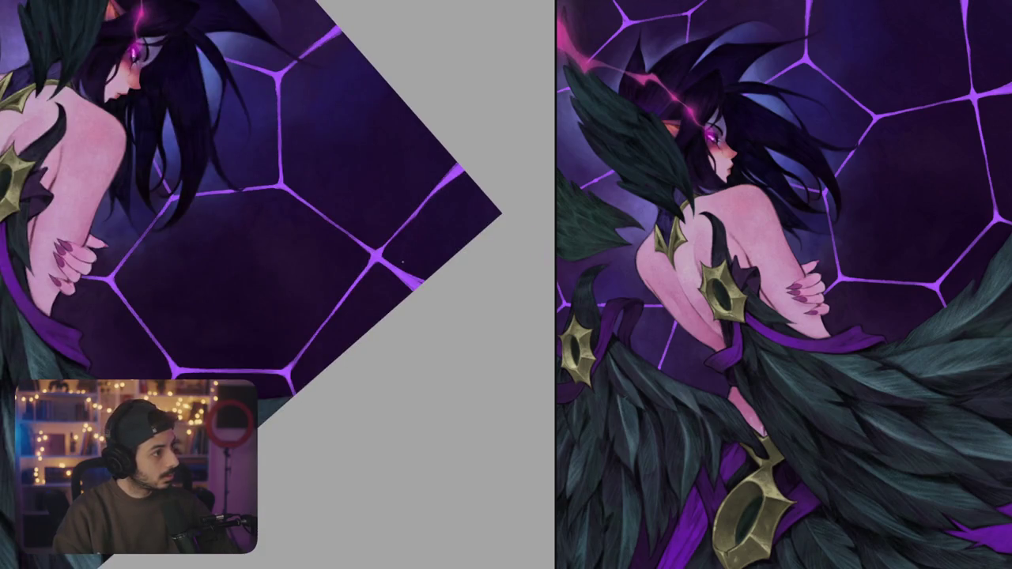
- Rotate and pan to the lower arm and feathers, then paint a purple stroke among the feathers
drag(389, 286, 309, 250)
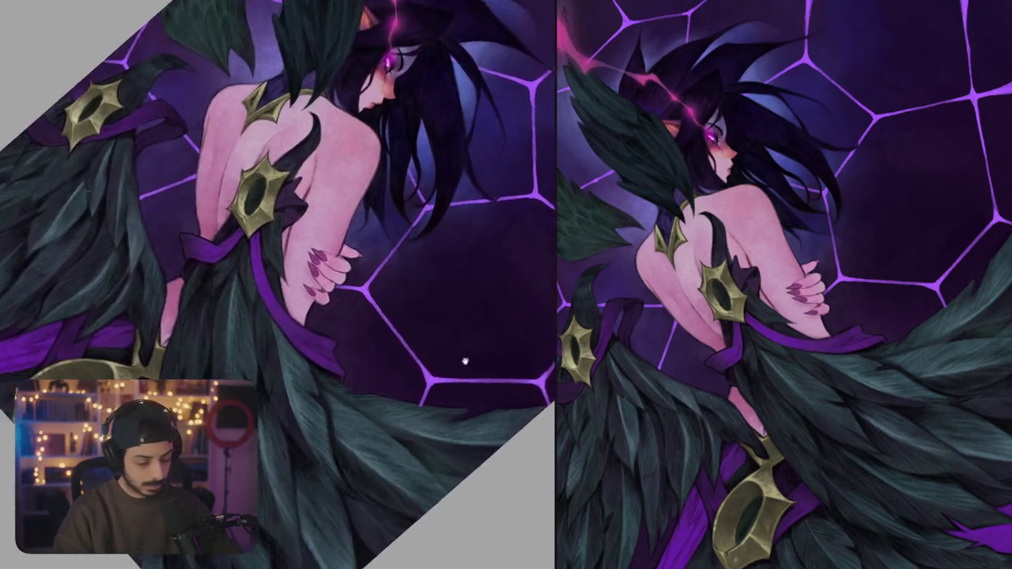
scroll(309, 250, up, 3)
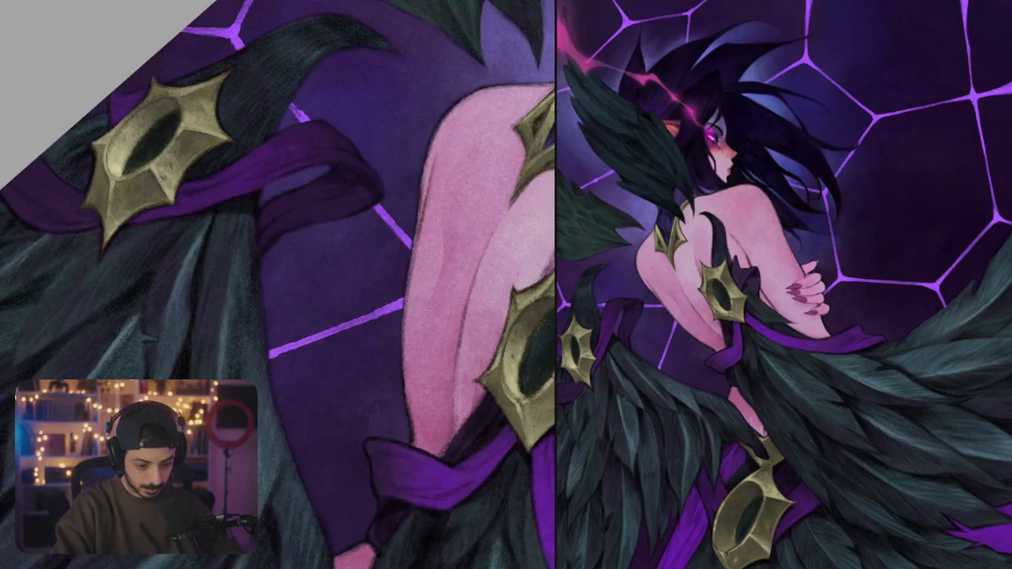
drag(388, 396, 327, 314)
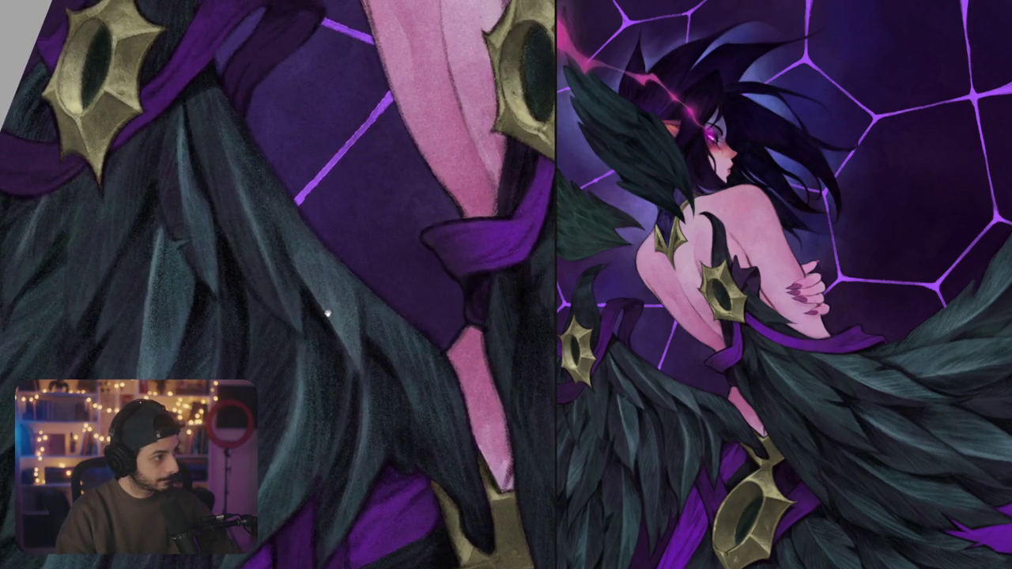
drag(326, 312, 334, 211)
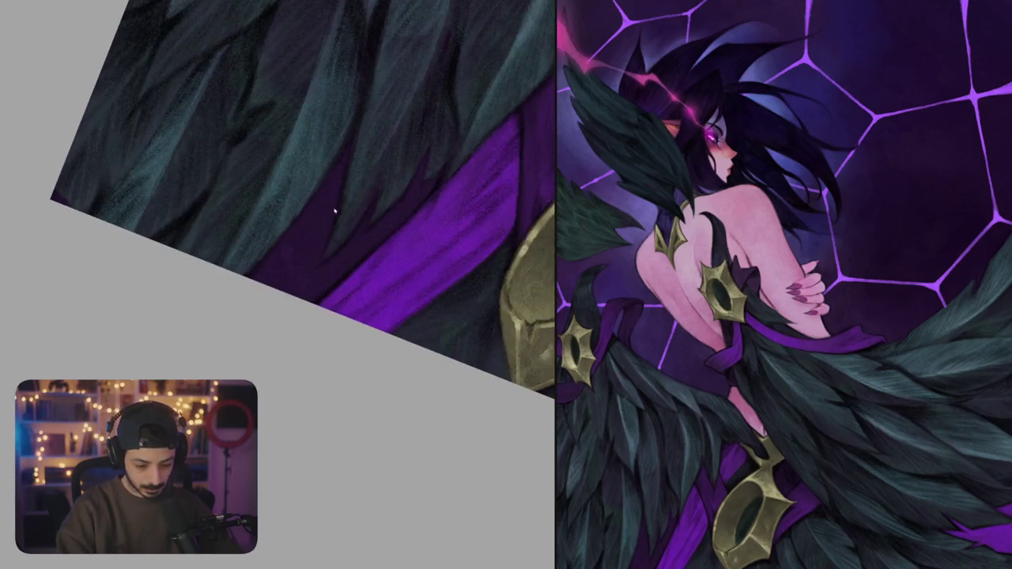
drag(320, 161, 354, 277)
- Cut a gap in the stroke, darken the pale streak and paint a light-purple tassel
drag(342, 212, 333, 241)
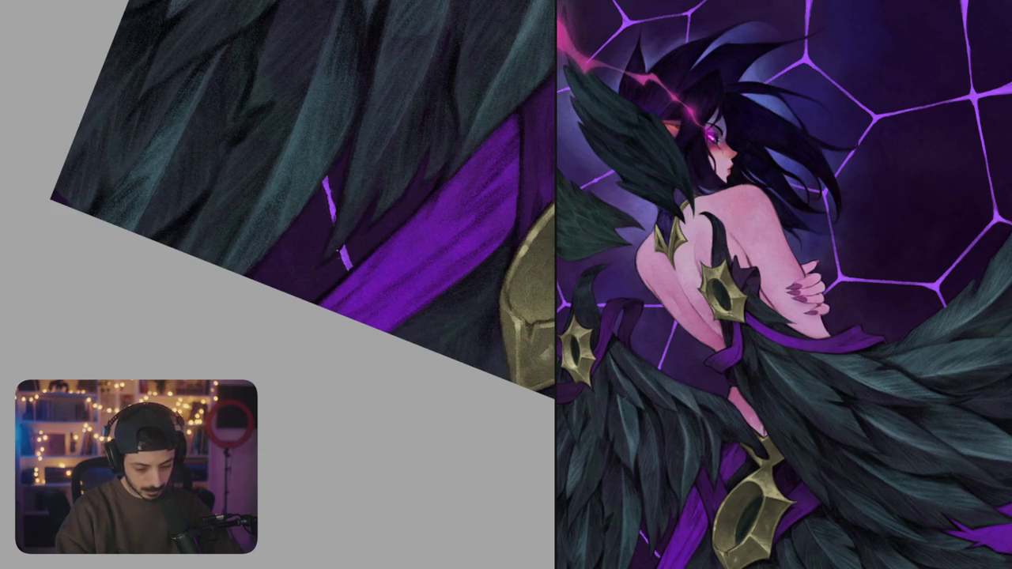
drag(337, 250, 342, 262)
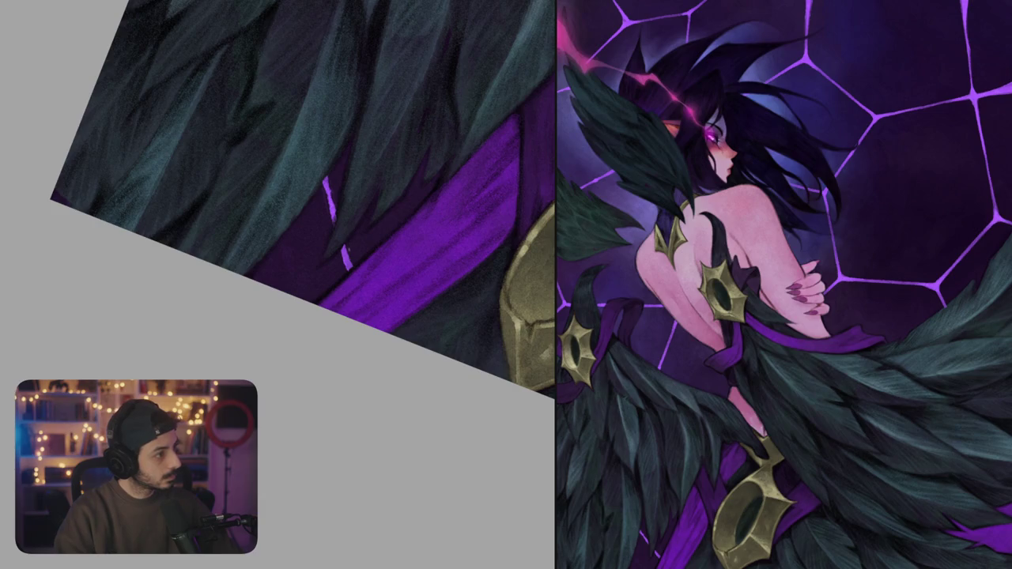
drag(345, 245, 353, 285)
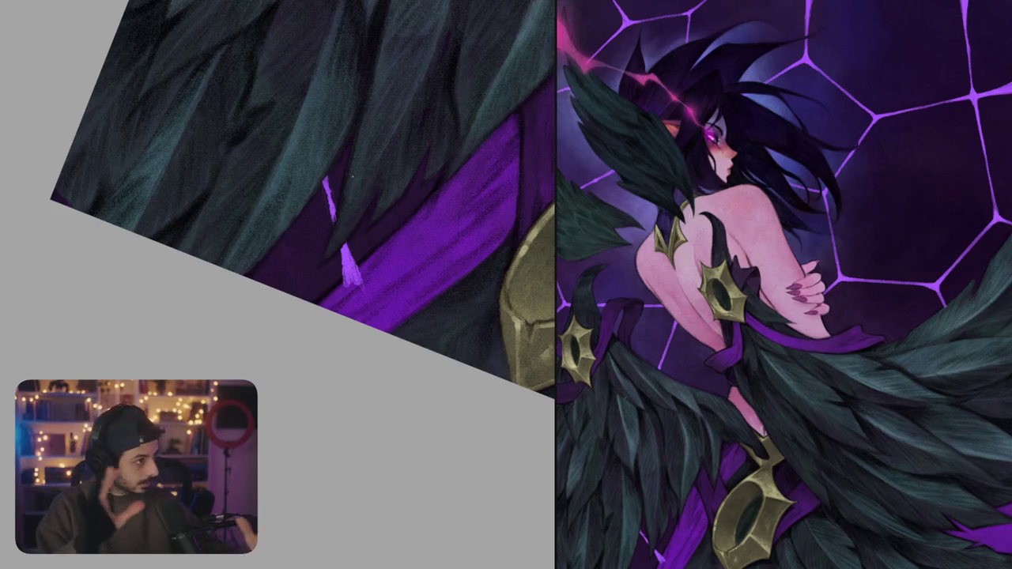
scroll(353, 177, down, 10)
scroll(361, 241, up, 5)
scroll(361, 241, up, 3)
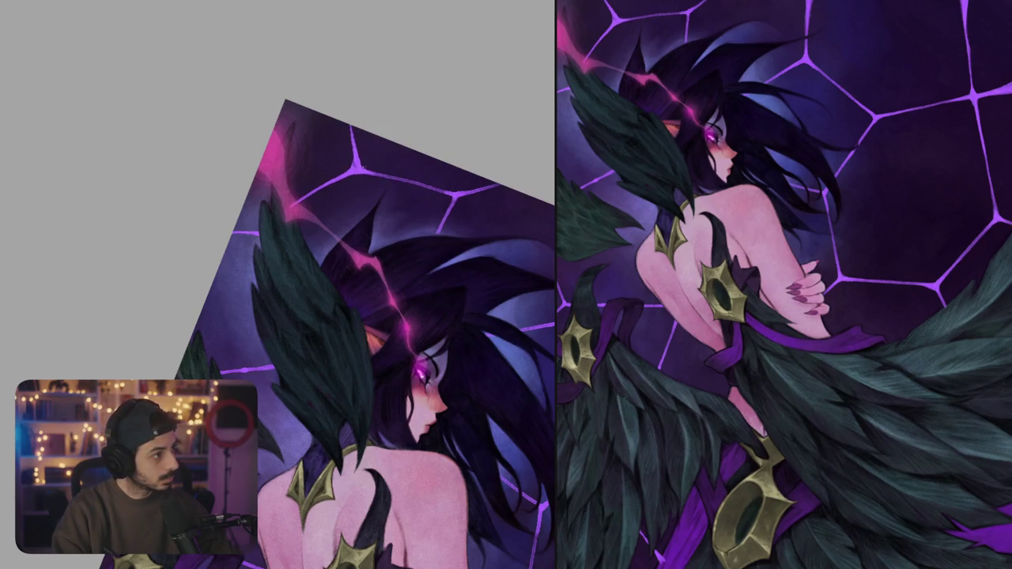
- Extend a purple crack line downward, undoing its overshooting end
mouse_move(399, 188)
mouse_down()
mouse_move(374, 224)
mouse_move(385, 286)
mouse_move(415, 348)
mouse_move(428, 341)
mouse_up()
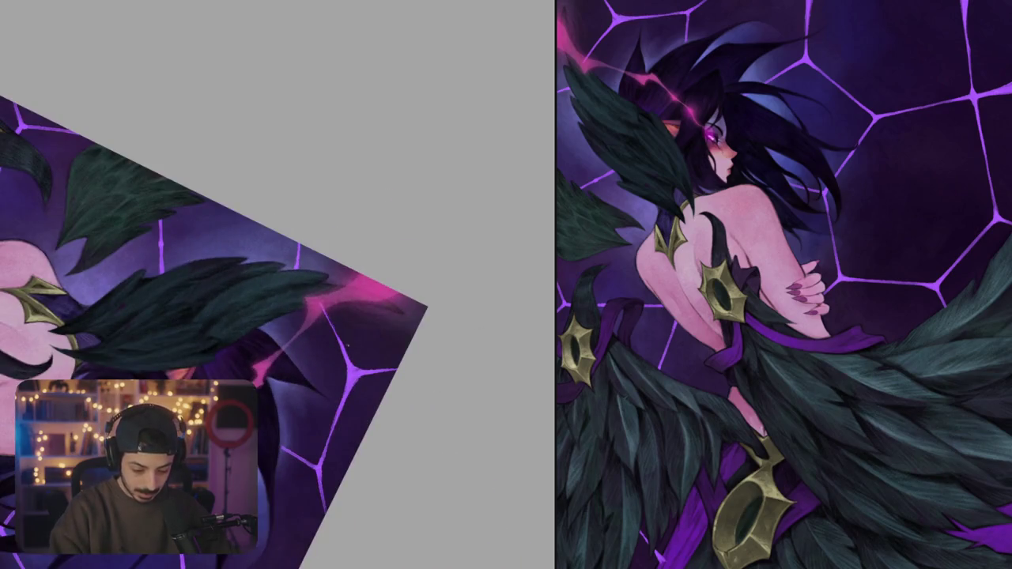
scroll(301, 269, up, 1)
drag(298, 252, 315, 294)
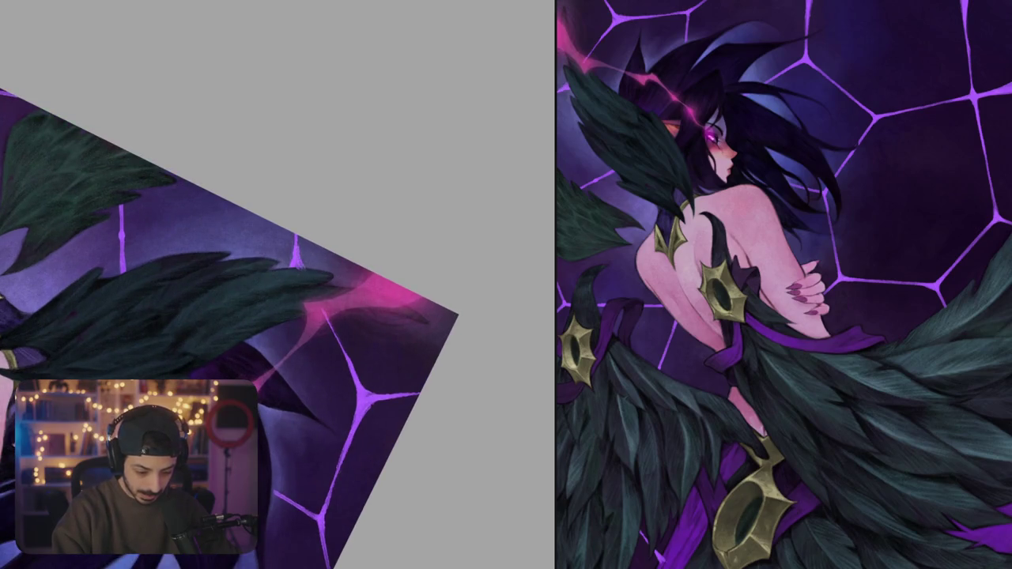
key(ctrl+z)
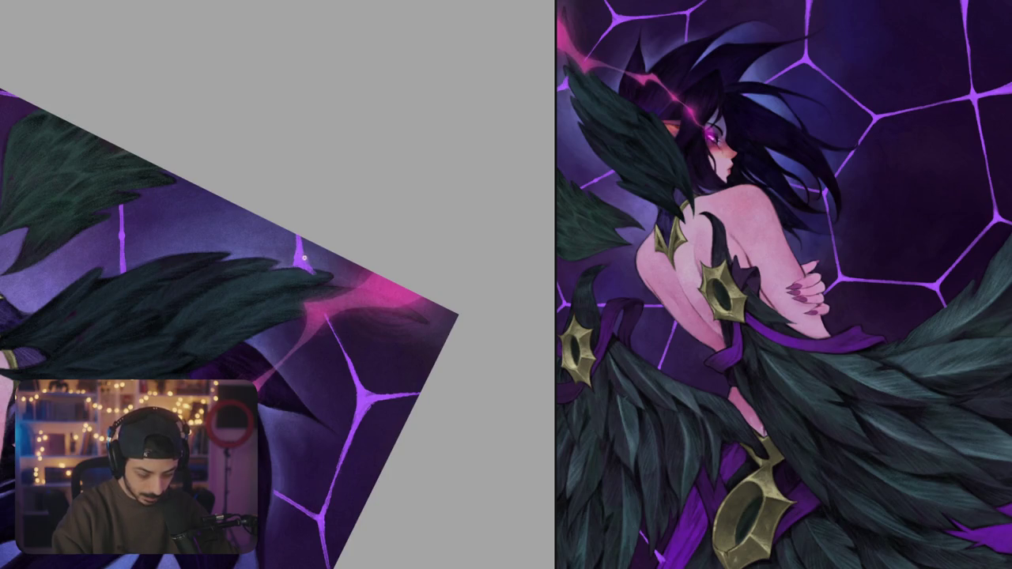
- Darken the edges of the purple crack with short strokes
scroll(300, 255, up, 3)
drag(290, 190, 283, 279)
drag(301, 198, 340, 304)
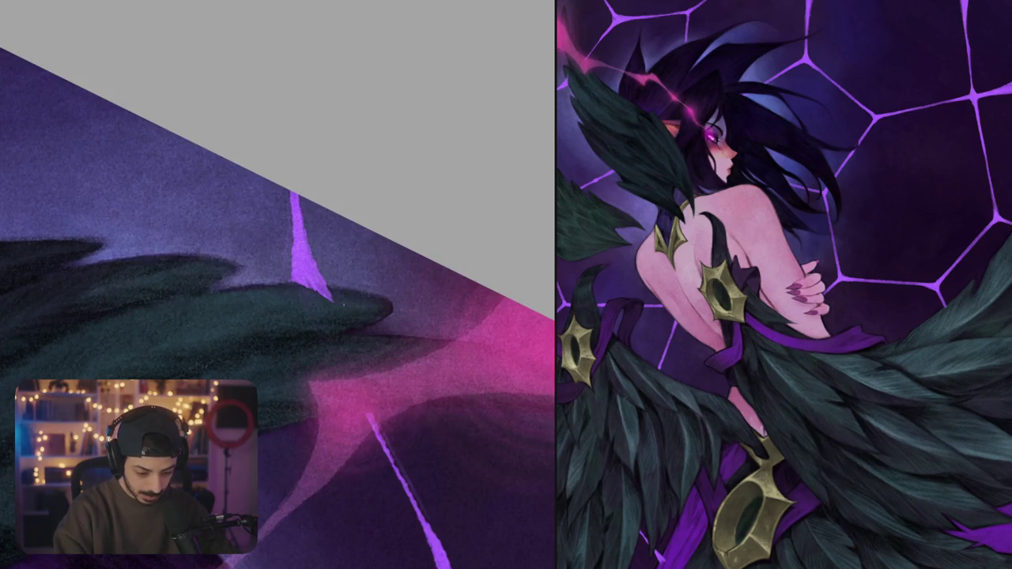
drag(341, 363, 316, 317)
mouse_move(324, 253)
mouse_down()
mouse_move(292, 269)
mouse_move(434, 274)
mouse_up()
scroll(327, 281, down, 5)
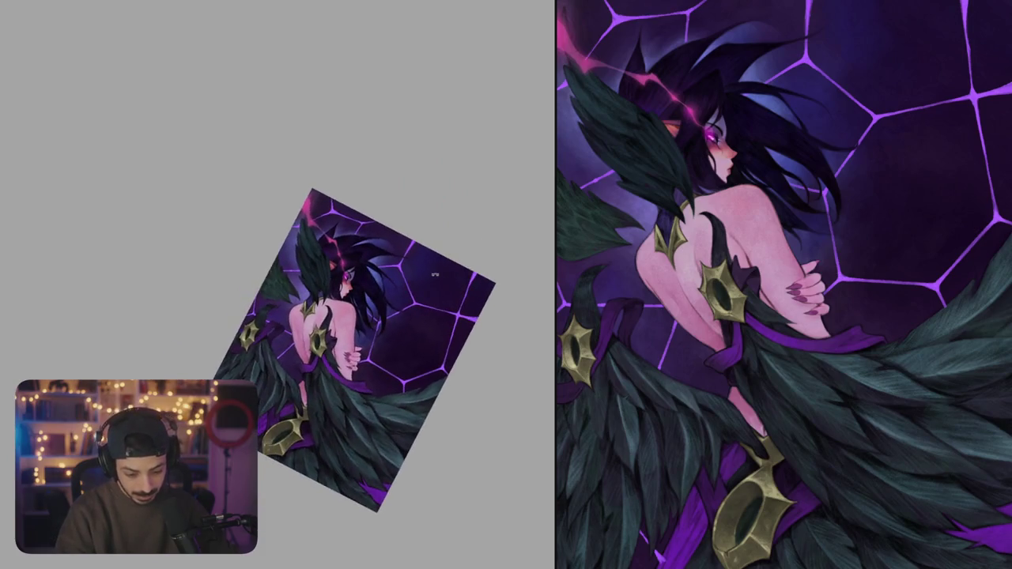
scroll(508, 254, up, 5)
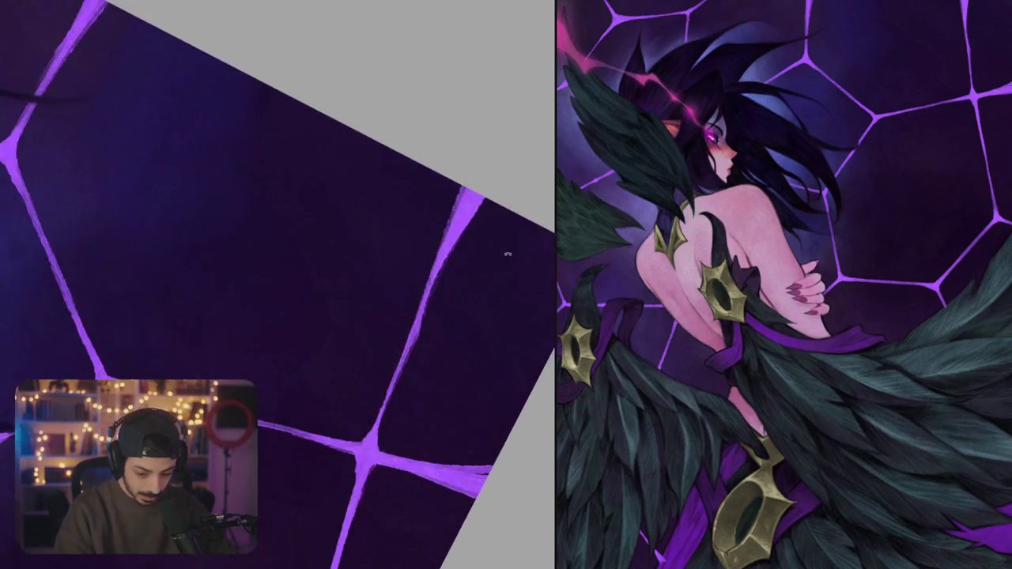
- Brighten and extend the purple web line near the shoulder armour
drag(507, 254, 418, 271)
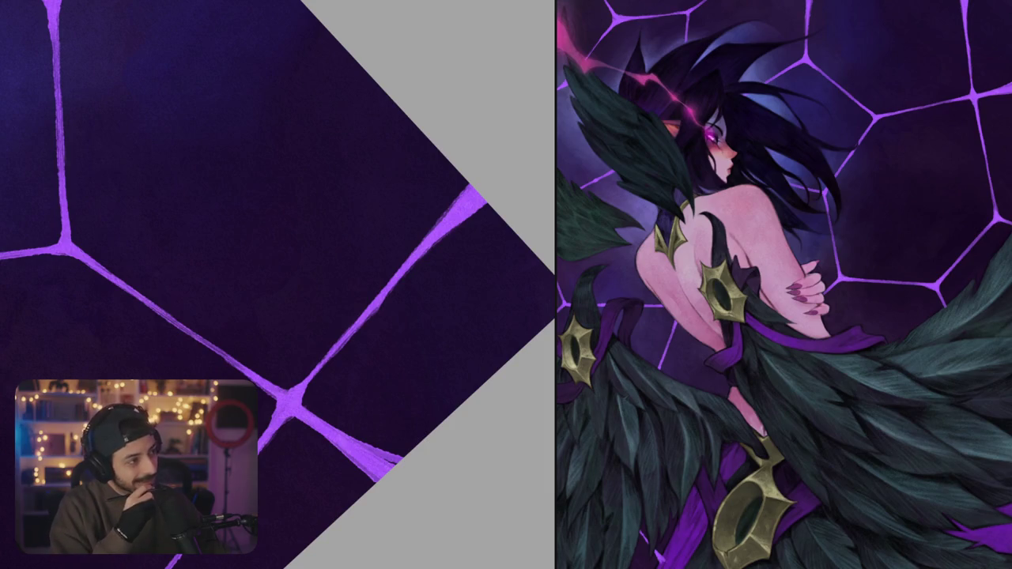
scroll(344, 273, down, 5)
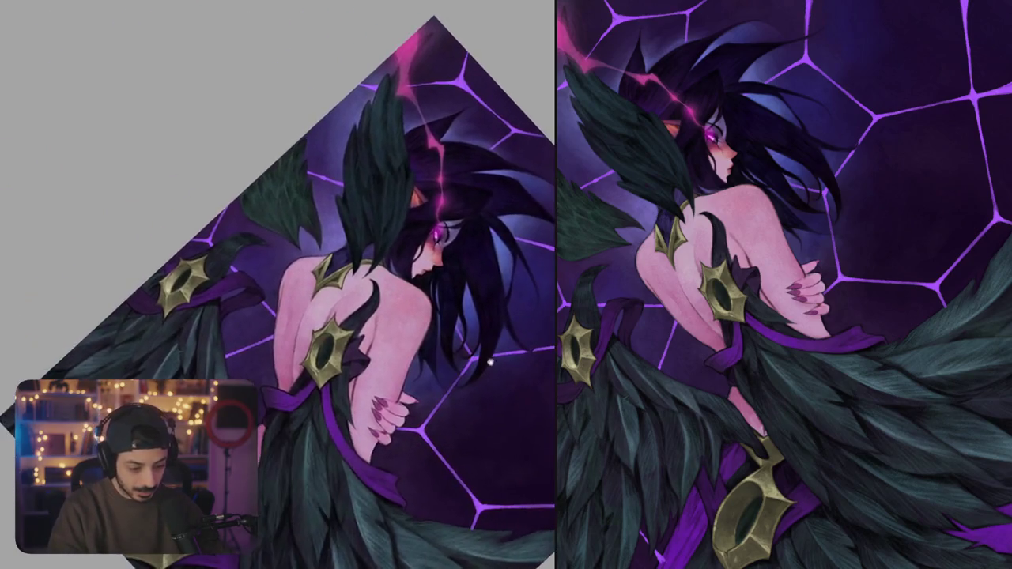
scroll(490, 361, up, 2)
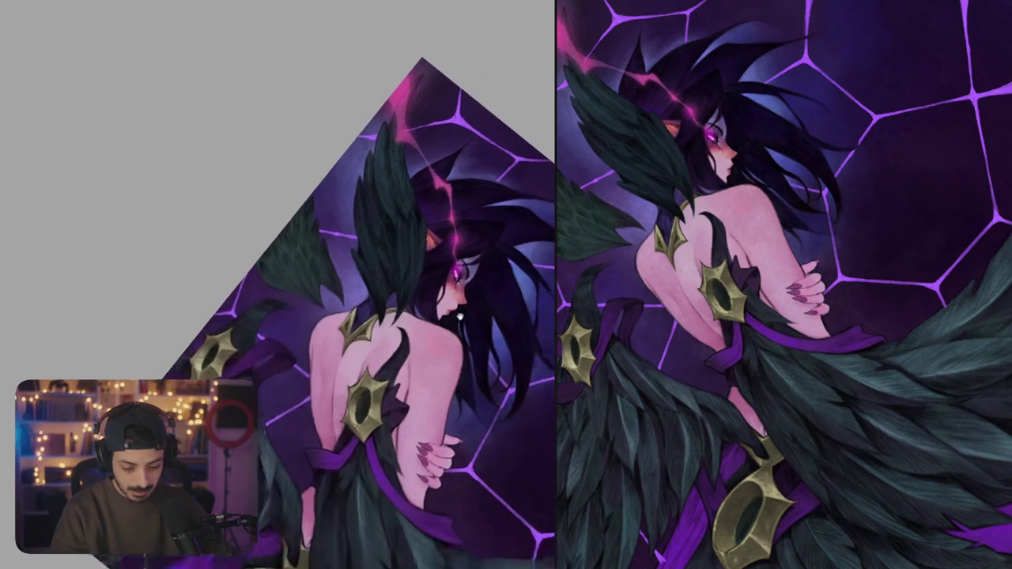
mouse_move(459, 316)
mouse_down()
mouse_move(360, 312)
mouse_move(365, 362)
mouse_up()
scroll(360, 313, up, 5)
drag(354, 323, 380, 399)
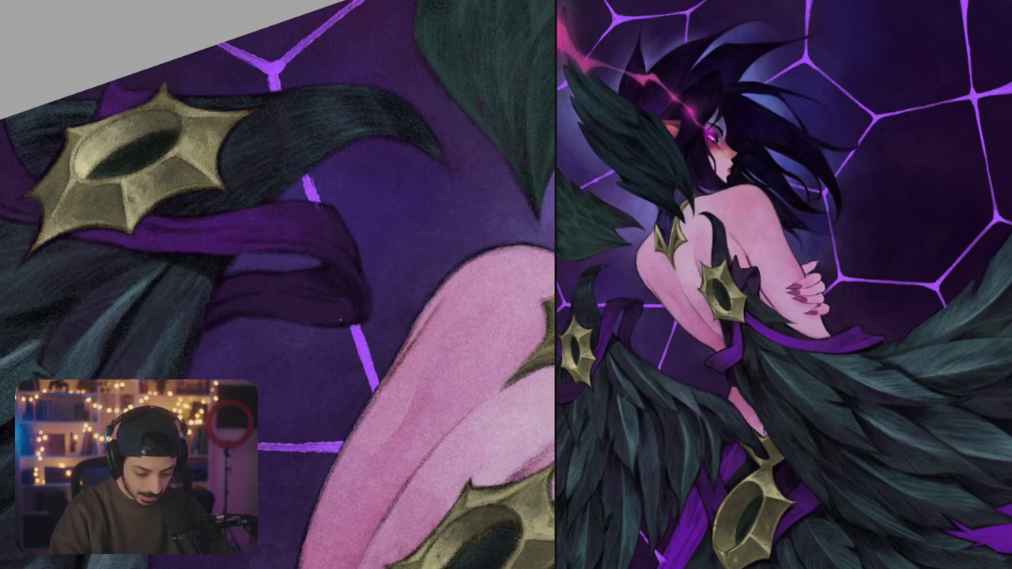
scroll(371, 310, down, 5)
scroll(355, 293, up, 2)
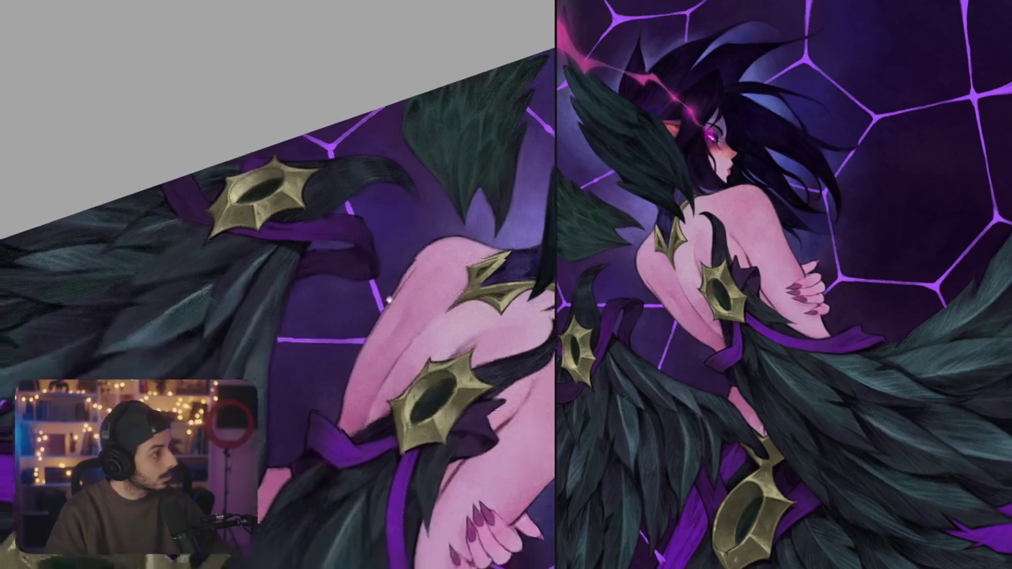
scroll(355, 294, up, 1)
- Rotate and pan the view around the back, ribbon and arm to review the figure
drag(355, 294, 411, 291)
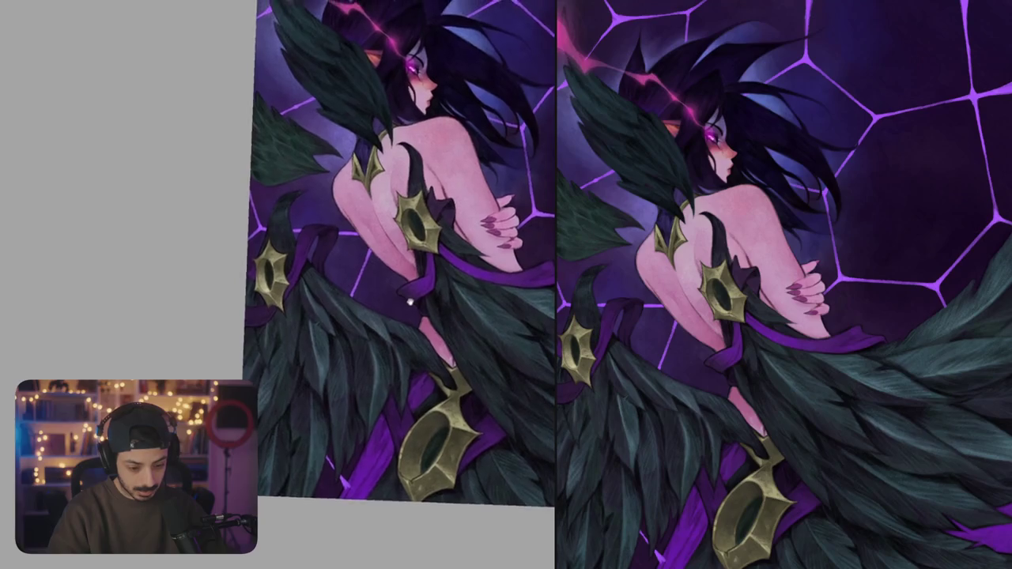
scroll(368, 217, up, 4)
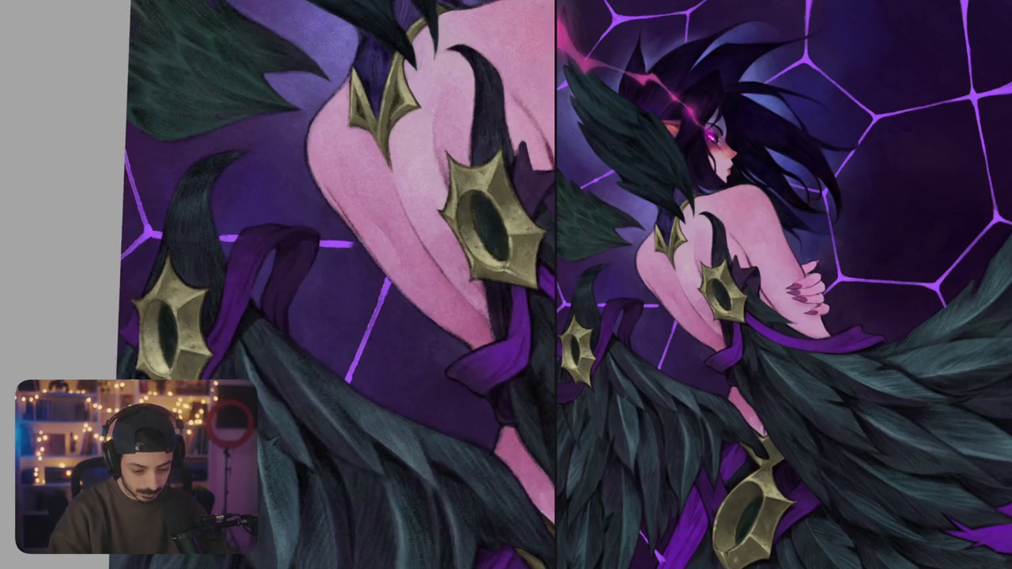
drag(367, 218, 348, 237)
scroll(348, 237, up, 2)
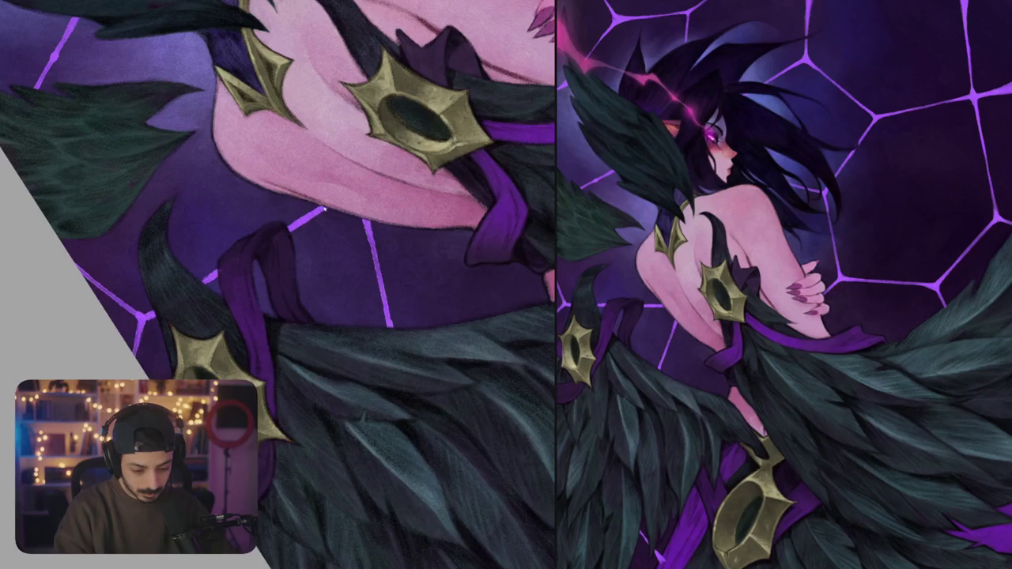
scroll(319, 210, up, 4)
mouse_move(348, 203)
mouse_down()
mouse_move(394, 316)
mouse_move(377, 288)
mouse_up()
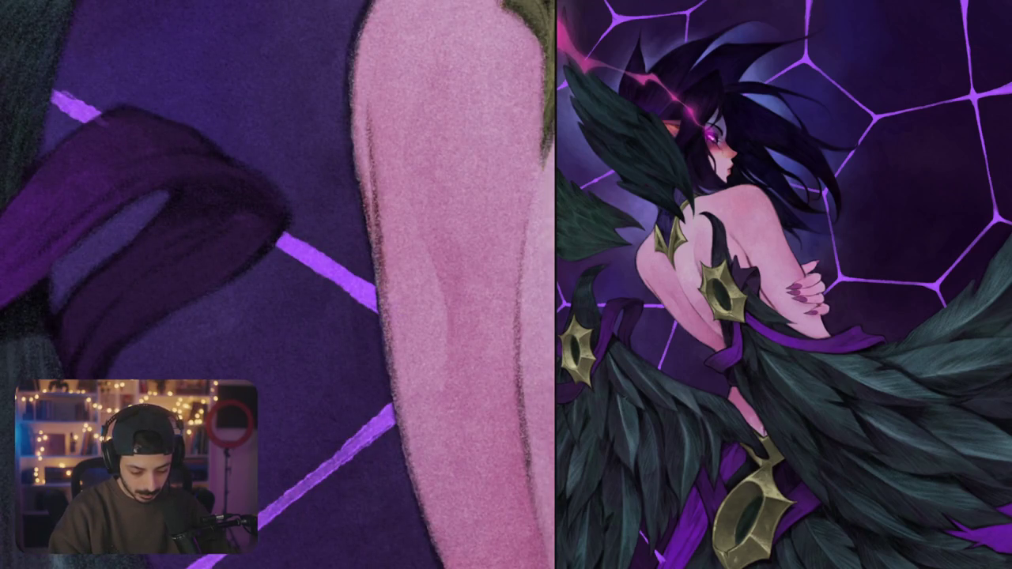
drag(416, 410, 448, 252)
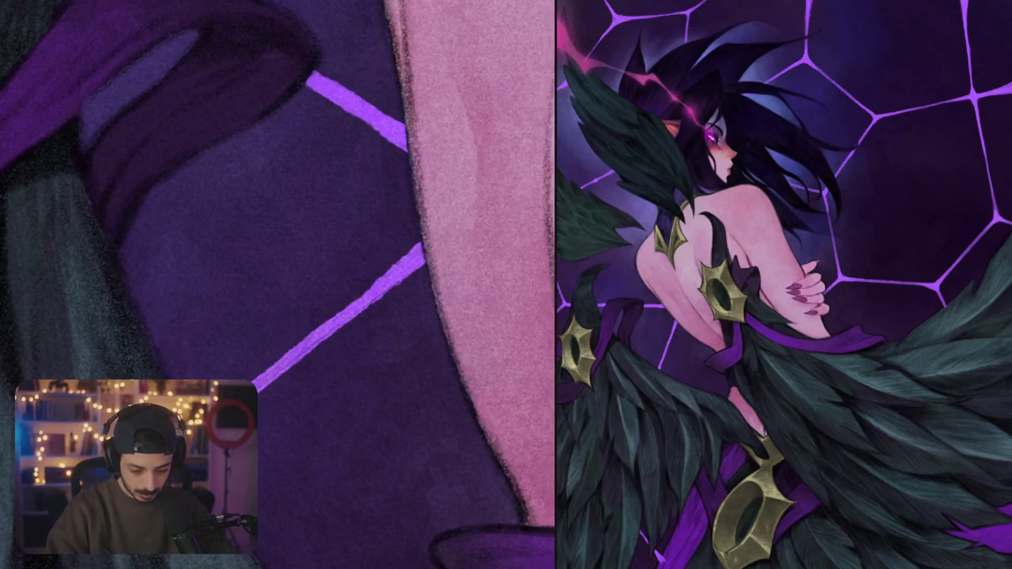
scroll(278, 285, down, 5)
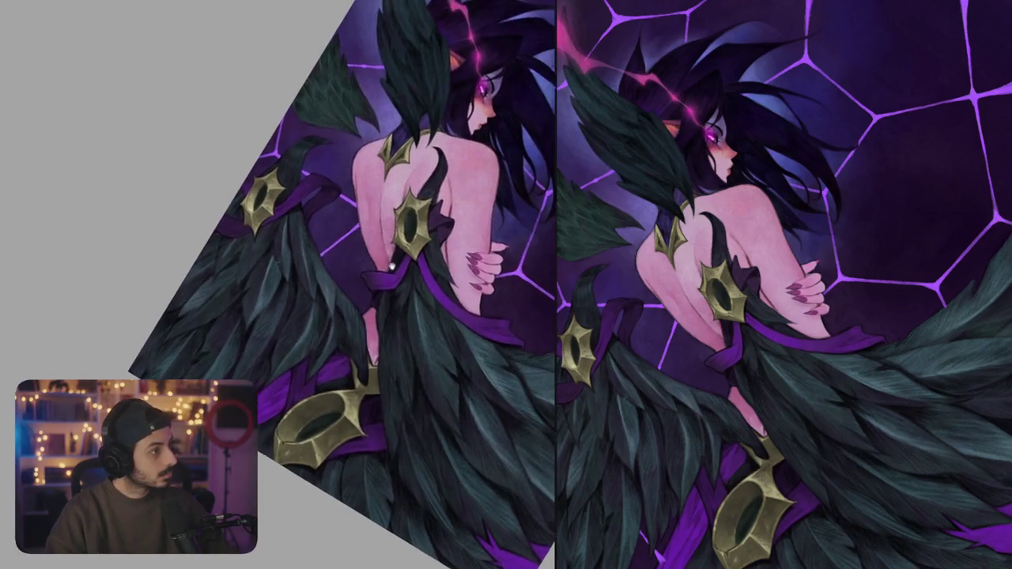
- Extend the glowing purple line down-left into the feathers and darken its tip
scroll(413, 258, up, 5)
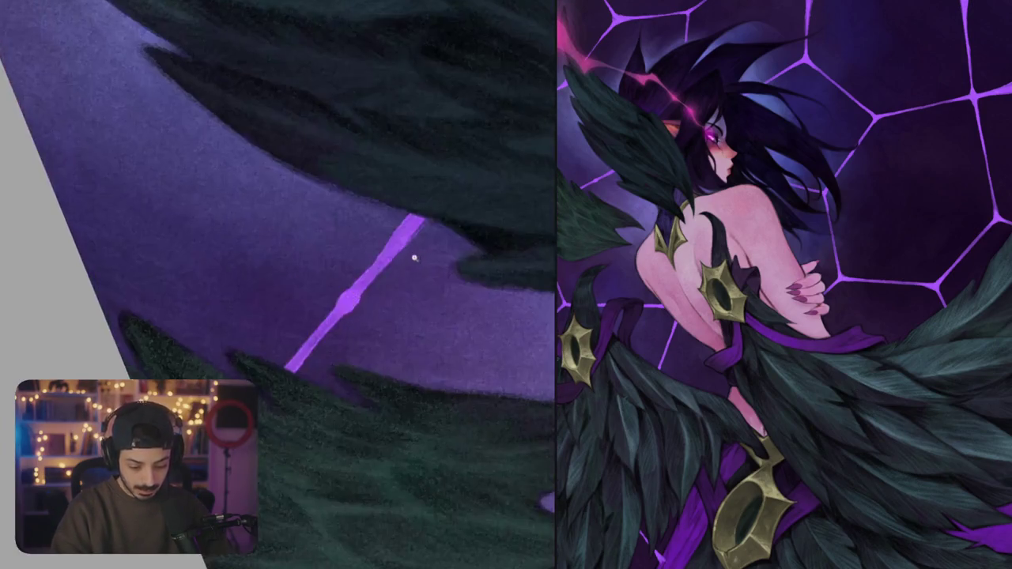
mouse_move(316, 331)
mouse_down()
mouse_move(259, 400)
mouse_move(278, 403)
mouse_move(256, 400)
mouse_up()
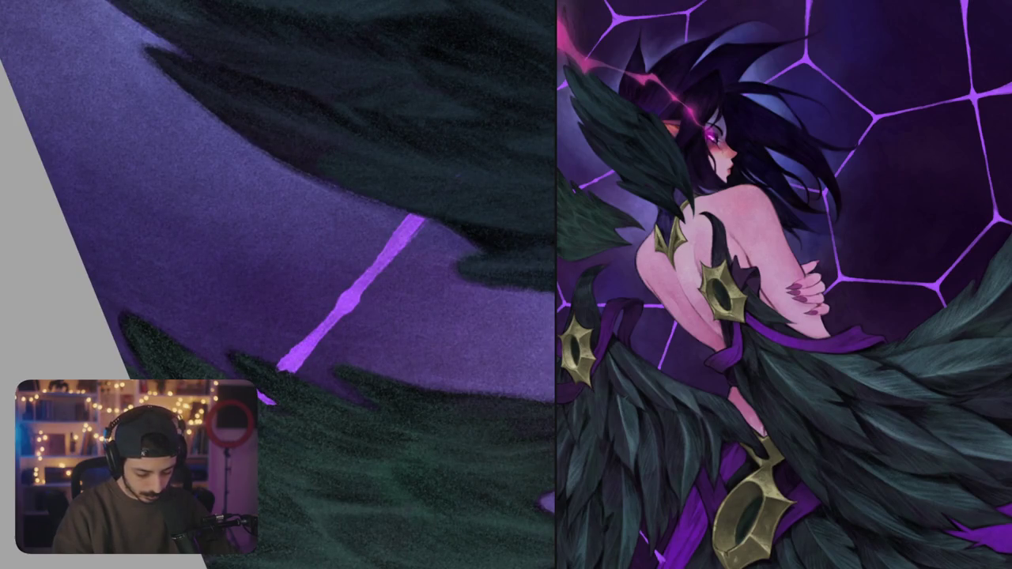
mouse_move(294, 348)
mouse_down()
mouse_move(278, 366)
mouse_move(290, 365)
mouse_up()
- Reset the view upright, then zoom back onto the back, arm, wing and web area
key(ctrl+0)
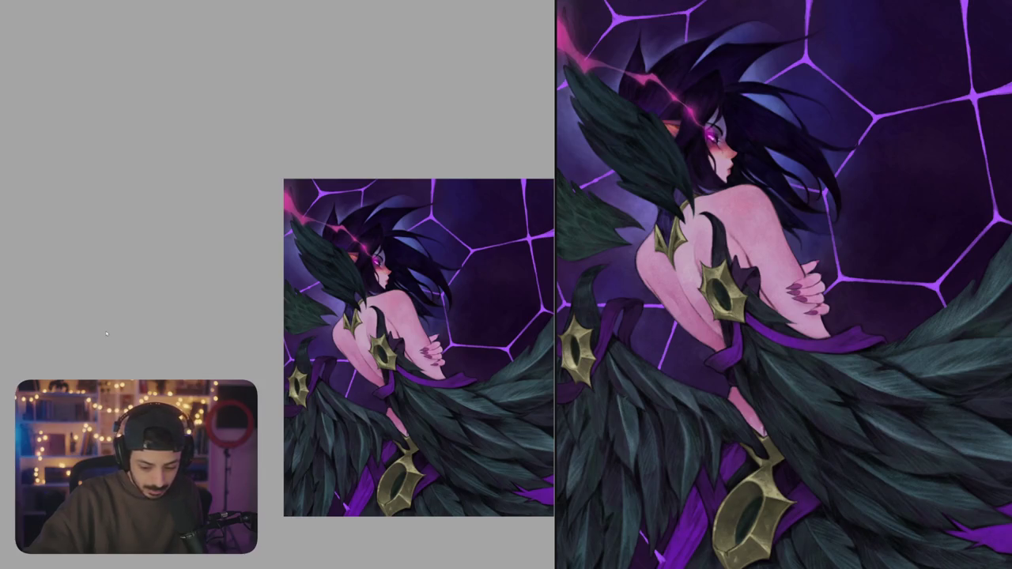
mouse_move(108, 332)
mouse_down()
mouse_move(350, 296)
mouse_move(304, 324)
mouse_up()
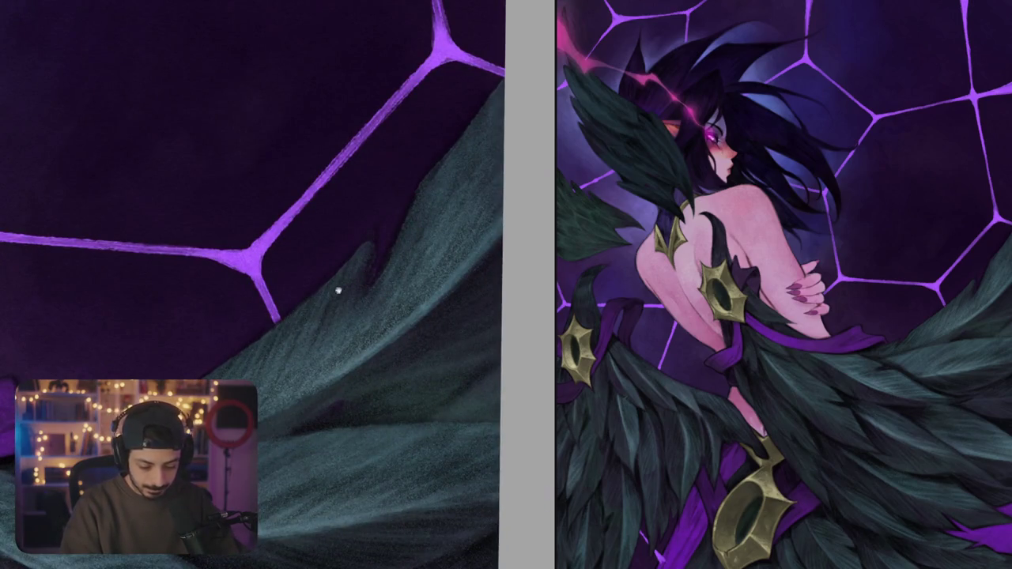
drag(338, 287, 266, 387)
key(ctrl+minus)
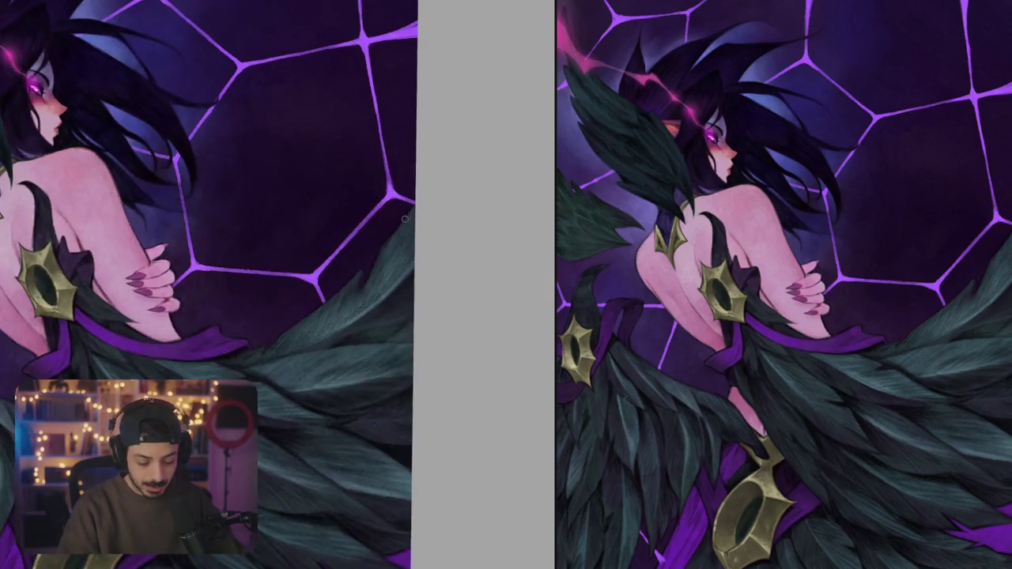
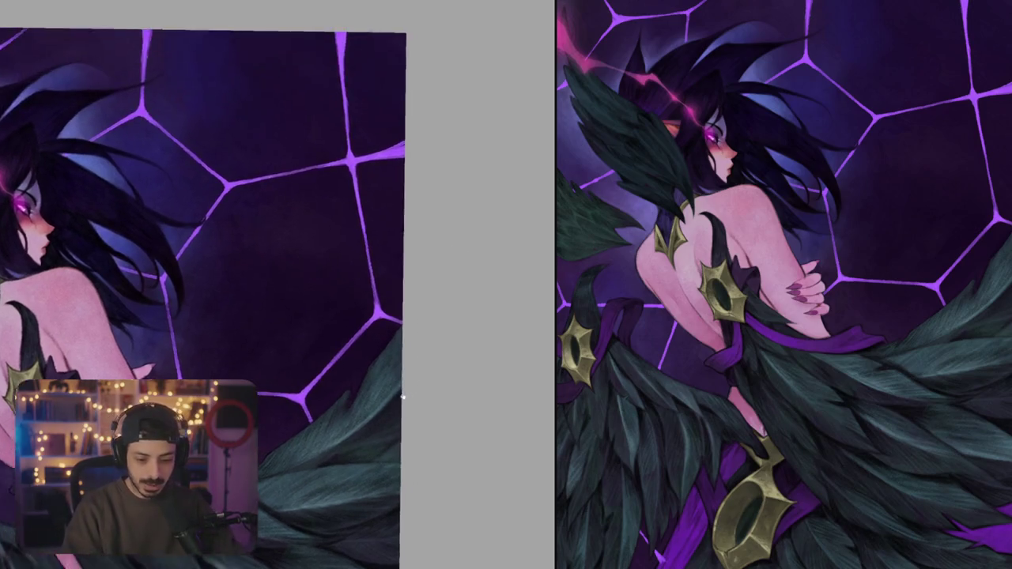
- Cover the dark mark and thicken the purple strand right of the web junction
scroll(395, 182, up, 5)
drag(399, 155, 366, 169)
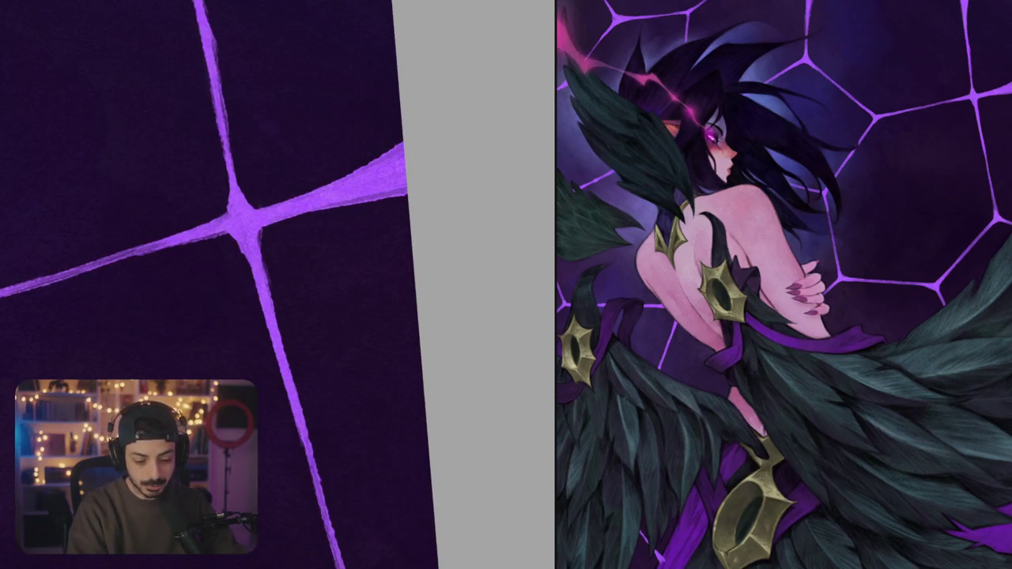
mouse_move(372, 204)
mouse_down()
mouse_move(281, 219)
mouse_move(406, 188)
mouse_move(273, 221)
mouse_move(257, 242)
mouse_move(289, 214)
mouse_move(406, 188)
mouse_up()
drag(327, 202, 389, 201)
scroll(389, 201, up, 1)
mouse_move(283, 256)
mouse_down()
mouse_move(330, 247)
mouse_move(419, 202)
mouse_up()
- Brighten the vertical web strand near the junction with light purple strokes
scroll(419, 204, up, 1)
scroll(454, 231, up, 1)
drag(297, 233, 312, 310)
drag(301, 255, 332, 321)
mouse_move(307, 285)
mouse_down()
mouse_move(333, 323)
mouse_move(403, 238)
mouse_up()
mouse_move(316, 265)
mouse_down()
mouse_move(371, 242)
mouse_move(399, 258)
mouse_move(228, 301)
mouse_up()
- Brighten another web junction and its lower strand, then view the whole painting upright
scroll(227, 300, down, 5)
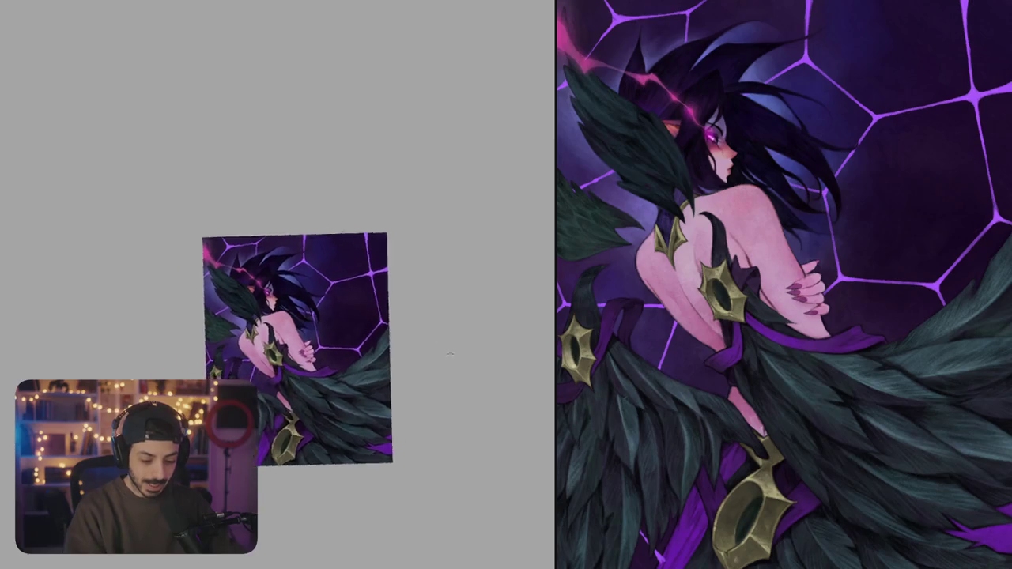
drag(389, 349, 348, 256)
scroll(348, 257, up, 5)
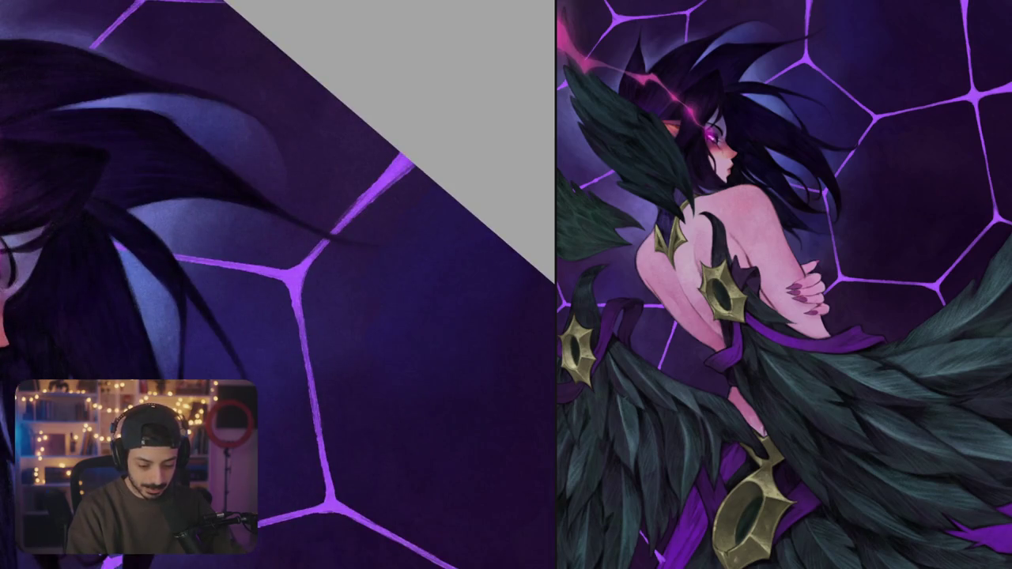
drag(321, 243, 291, 195)
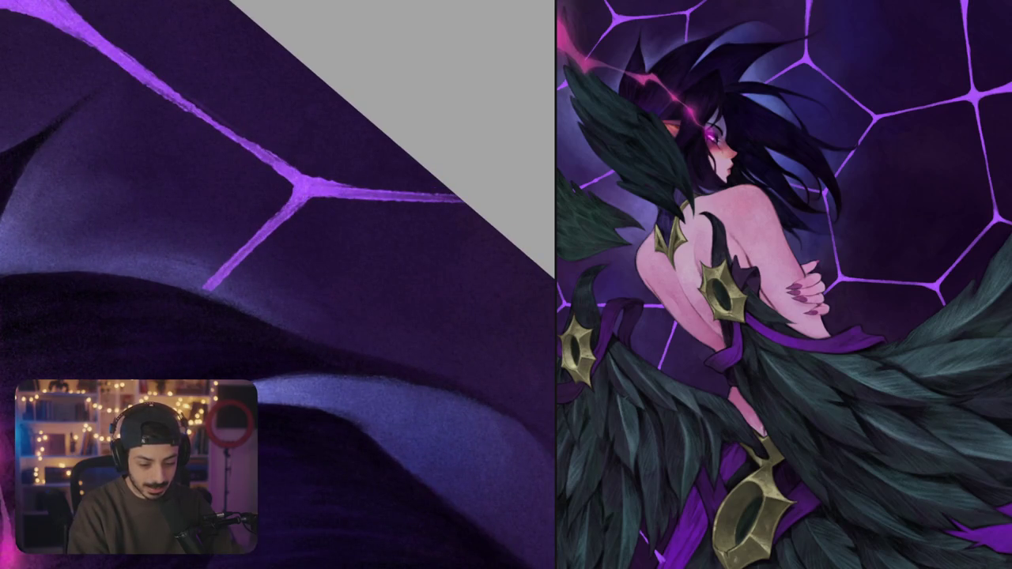
mouse_move(277, 221)
mouse_down()
mouse_move(336, 199)
mouse_move(417, 326)
mouse_move(332, 300)
mouse_move(324, 337)
mouse_move(346, 419)
mouse_move(323, 324)
mouse_up()
mouse_move(316, 277)
mouse_down()
mouse_move(326, 324)
mouse_move(369, 250)
mouse_move(426, 326)
mouse_up()
scroll(426, 325, up, 5)
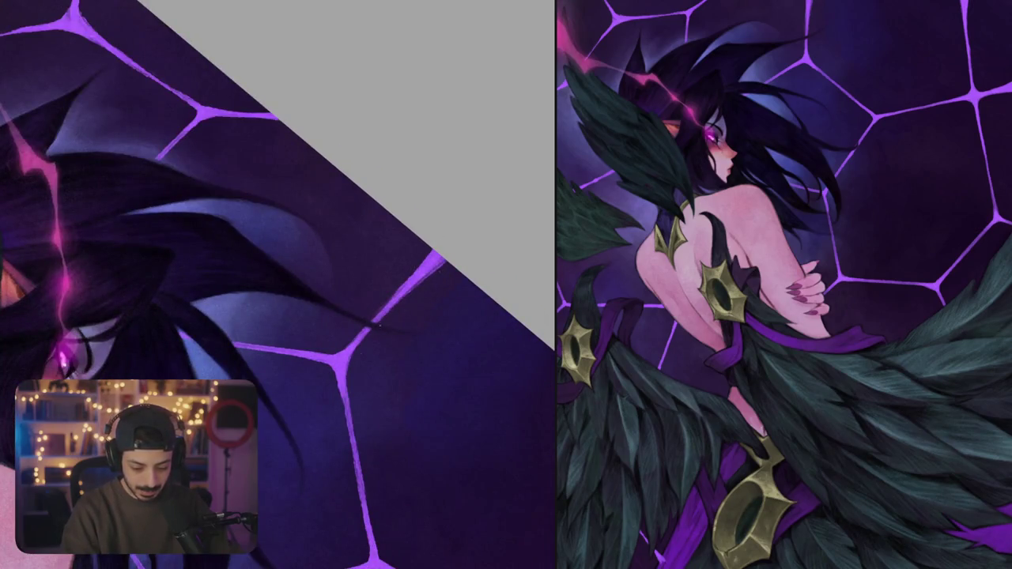
key(ctrl+0)
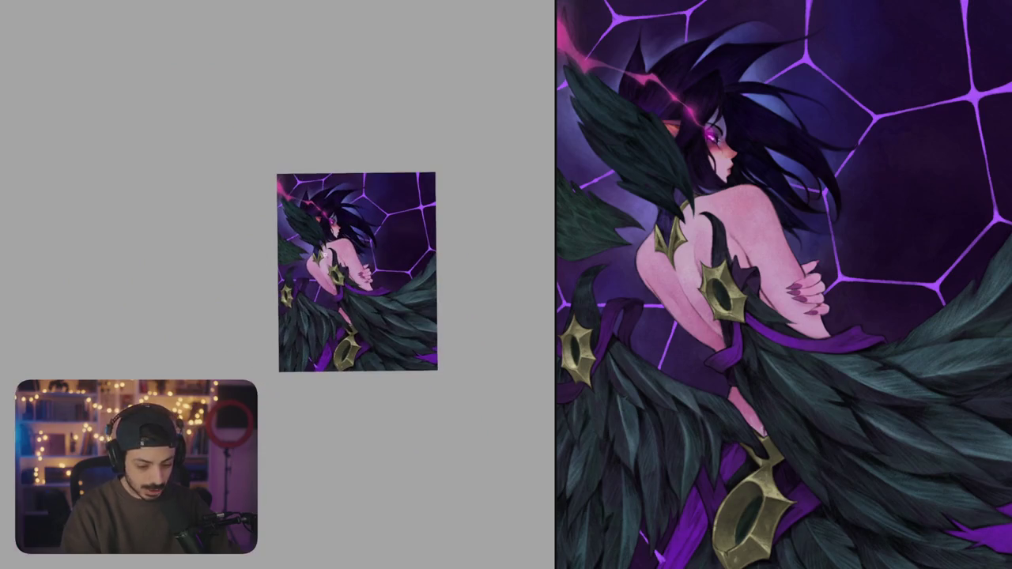
scroll(371, 285, up, 5)
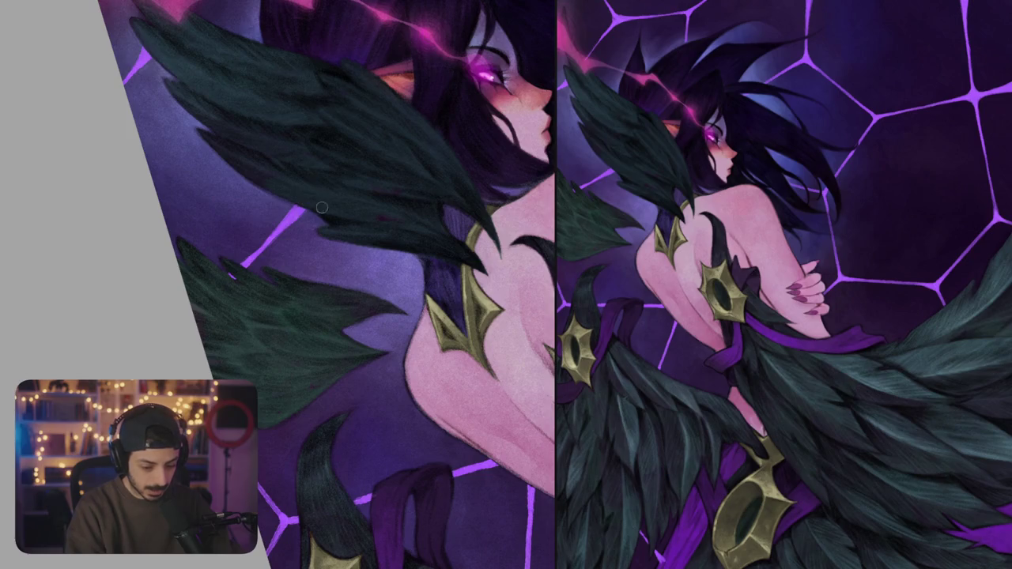
scroll(322, 207, down, 3)
scroll(322, 207, down, 2)
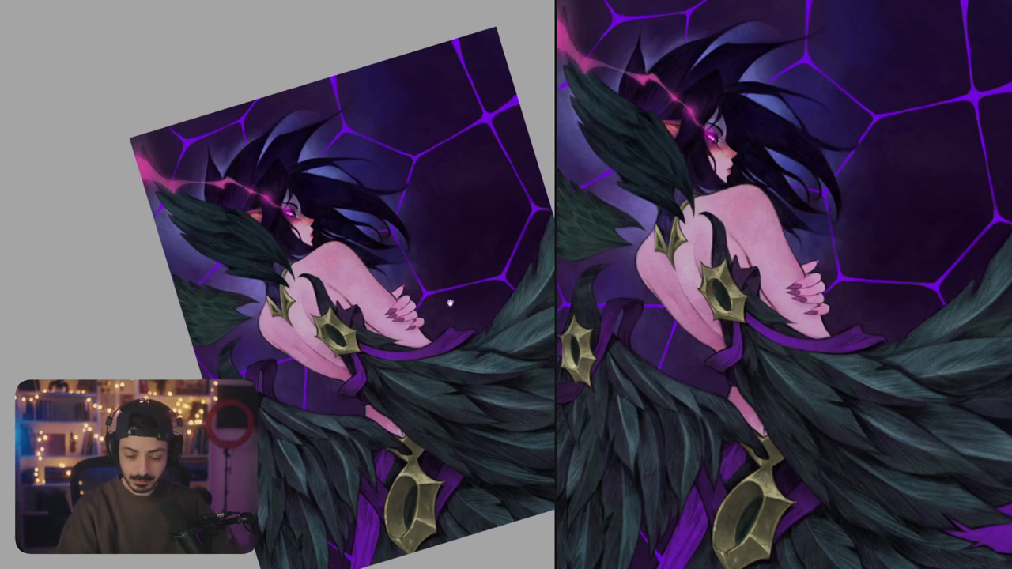
scroll(232, 124, up, 5)
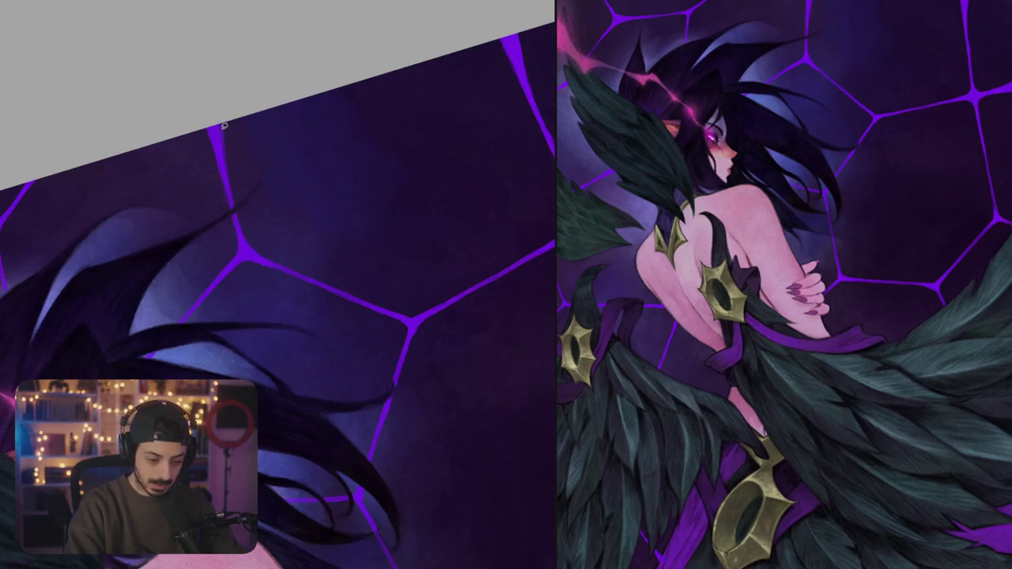
key(5)
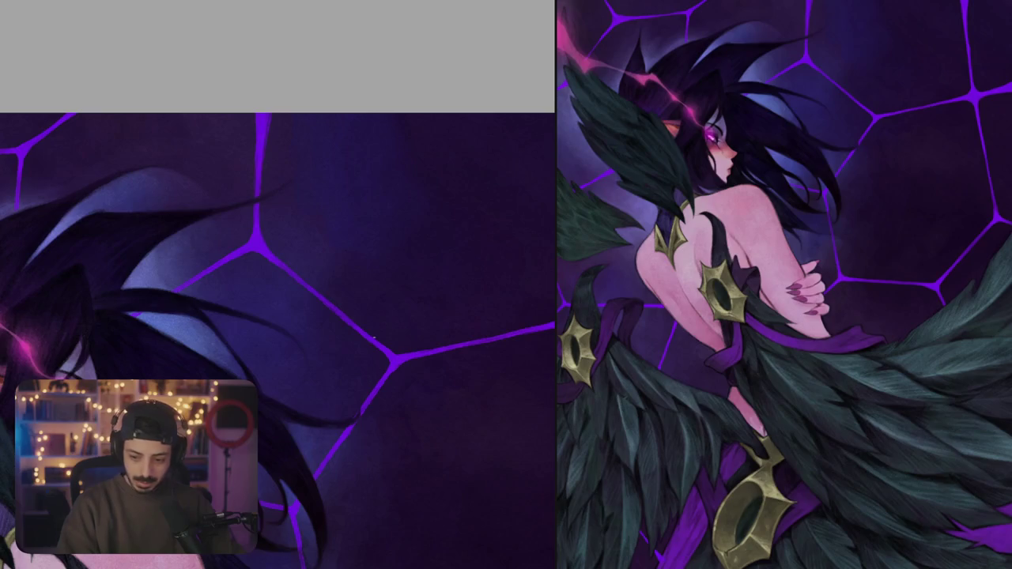
key(6)
key(6)
key(6)
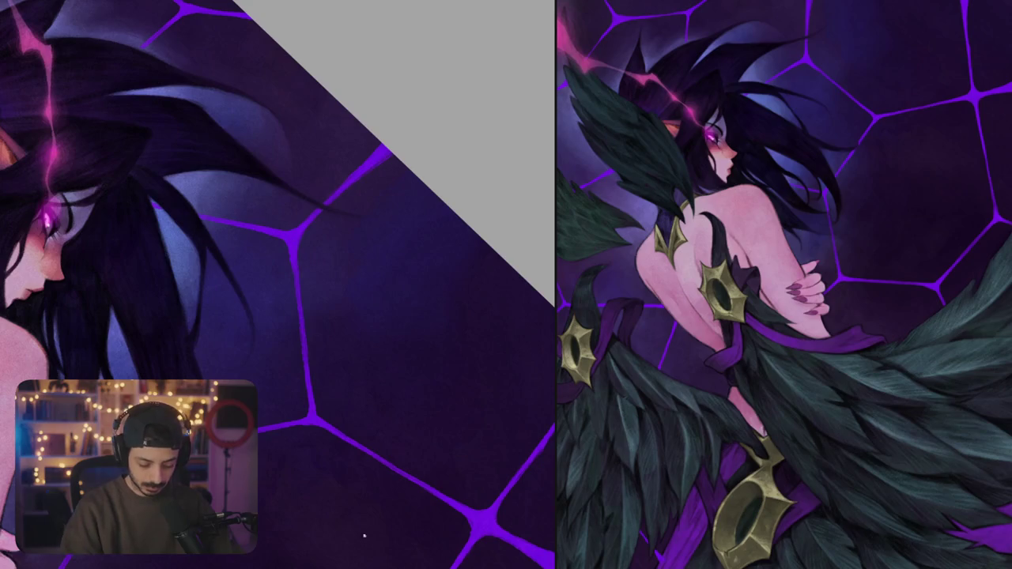
- Widen and brighten the glowing web lines beside the hexagon cell with light purple
drag(372, 173, 308, 236)
drag(395, 166, 317, 245)
drag(302, 285, 325, 423)
- Hatch light purple strokes and zig-zags across the dark hexagon cell
mouse_move(312, 293)
mouse_down()
mouse_move(387, 184)
mouse_move(340, 276)
mouse_up()
drag(427, 198, 340, 300)
drag(443, 230, 372, 316)
mouse_move(475, 261)
mouse_down()
mouse_move(423, 320)
mouse_move(330, 232)
mouse_up()
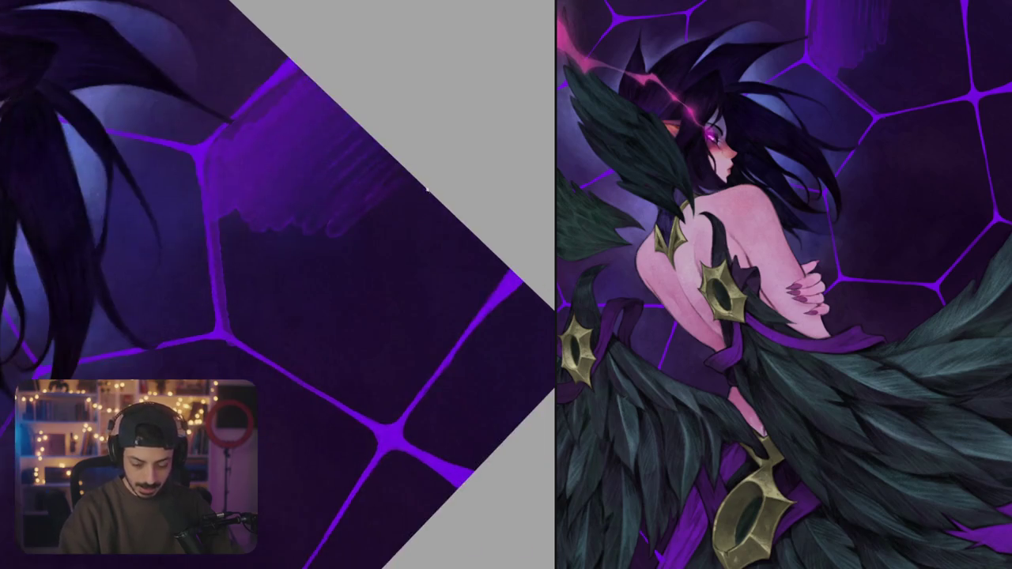
mouse_move(486, 261)
mouse_down()
mouse_move(407, 376)
mouse_move(424, 369)
mouse_move(379, 409)
mouse_move(247, 332)
mouse_move(233, 226)
mouse_move(252, 285)
mouse_up()
mouse_move(242, 241)
mouse_down()
mouse_move(269, 317)
mouse_move(382, 366)
mouse_up()
- Blend the cell's upper-right strokes into smooth dark purple and fit the painting in view
mouse_move(411, 324)
mouse_down()
mouse_move(498, 249)
mouse_move(479, 277)
mouse_up()
drag(380, 411, 471, 273)
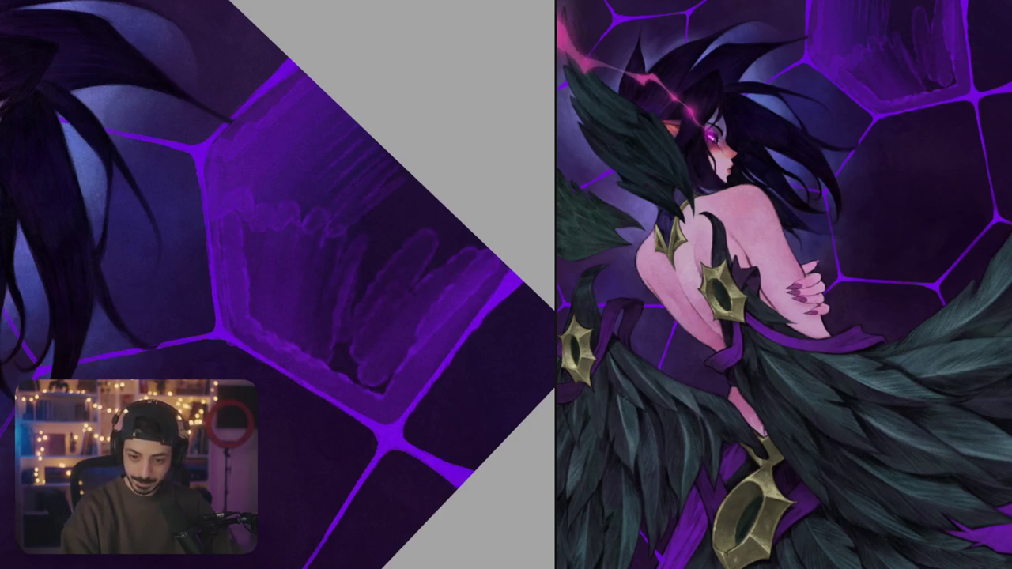
mouse_move(408, 352)
mouse_down()
mouse_move(385, 387)
mouse_move(355, 374)
mouse_move(464, 244)
mouse_up()
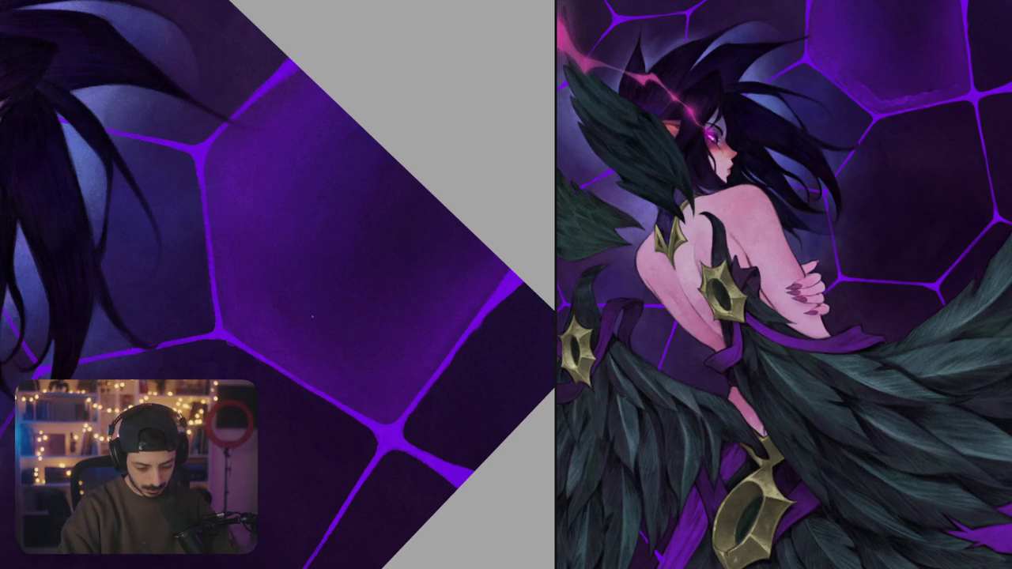
drag(330, 361, 423, 135)
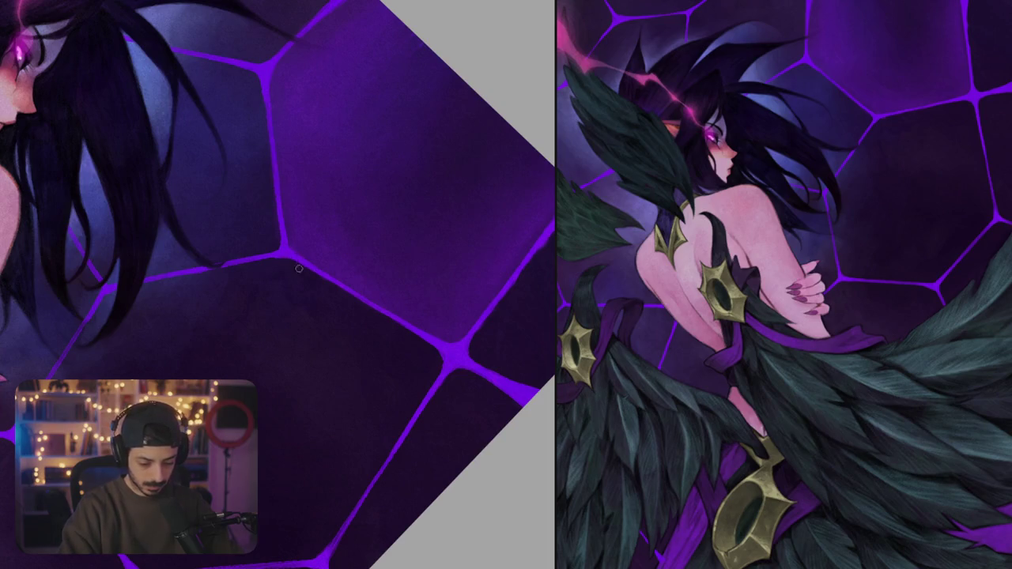
key(ctrl+0)
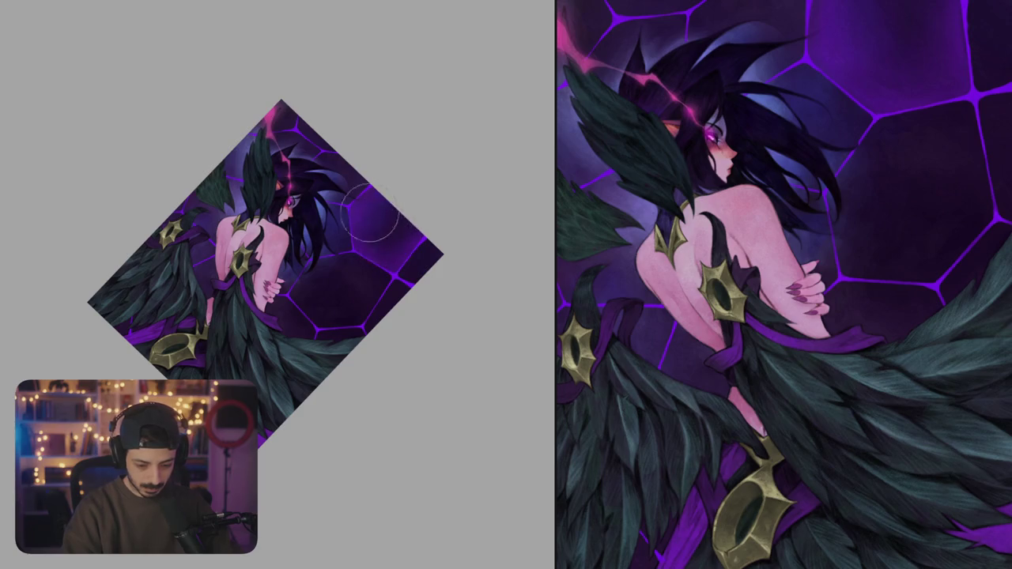
- Paint a brighter purple stroke along the central hexagon's top edge, then fit the view
scroll(413, 229, up, 2)
mouse_move(413, 229)
mouse_down()
mouse_move(369, 310)
mouse_move(454, 261)
mouse_up()
mouse_move(388, 309)
mouse_down()
mouse_move(456, 266)
mouse_move(373, 341)
mouse_move(427, 312)
mouse_up()
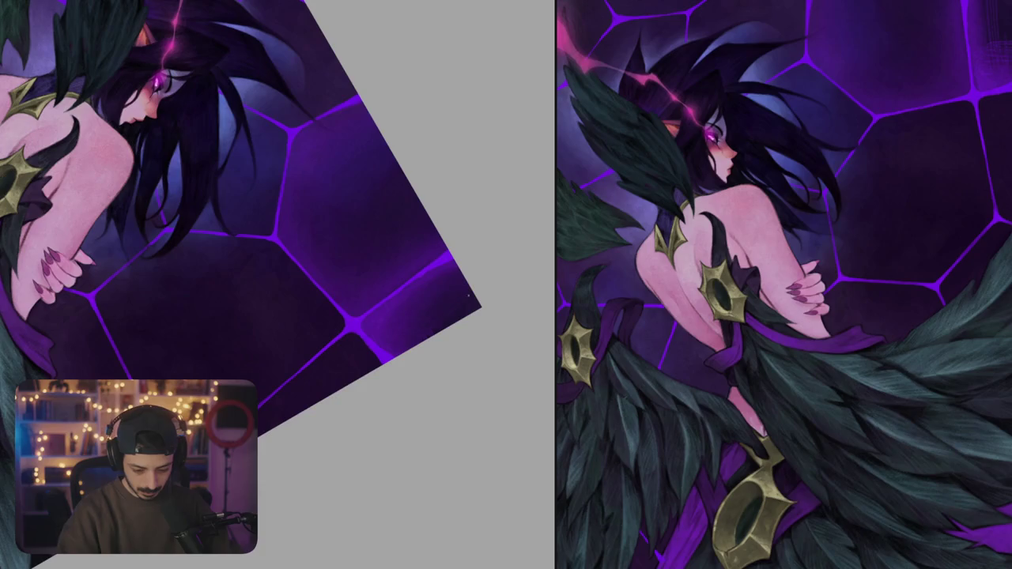
key(ctrl+0)
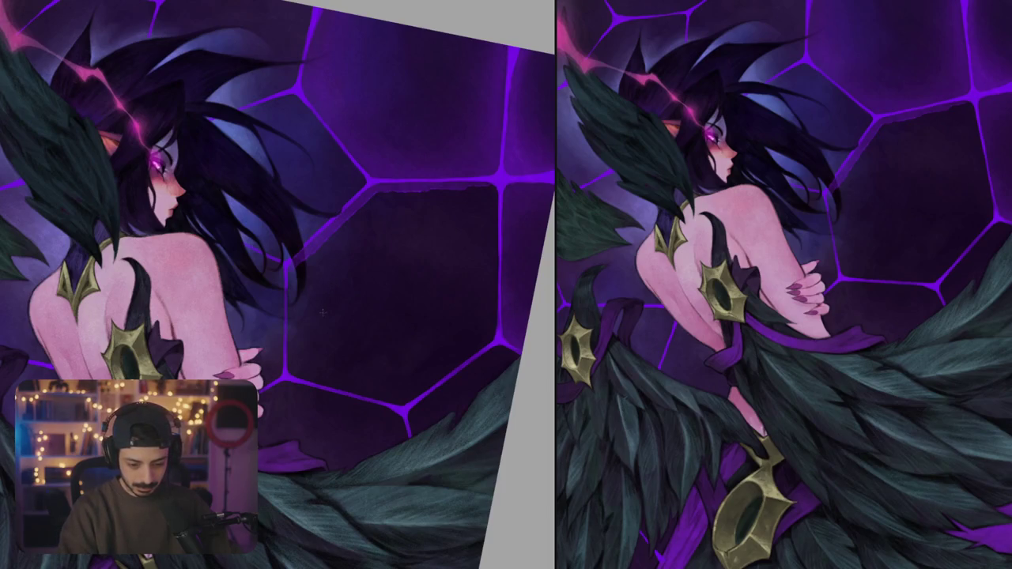
- Lighten the dark hexagon's right, lower-left and inner left edges with light purple
mouse_move(292, 307)
mouse_down()
mouse_move(290, 372)
mouse_move(309, 265)
mouse_move(318, 262)
mouse_up()
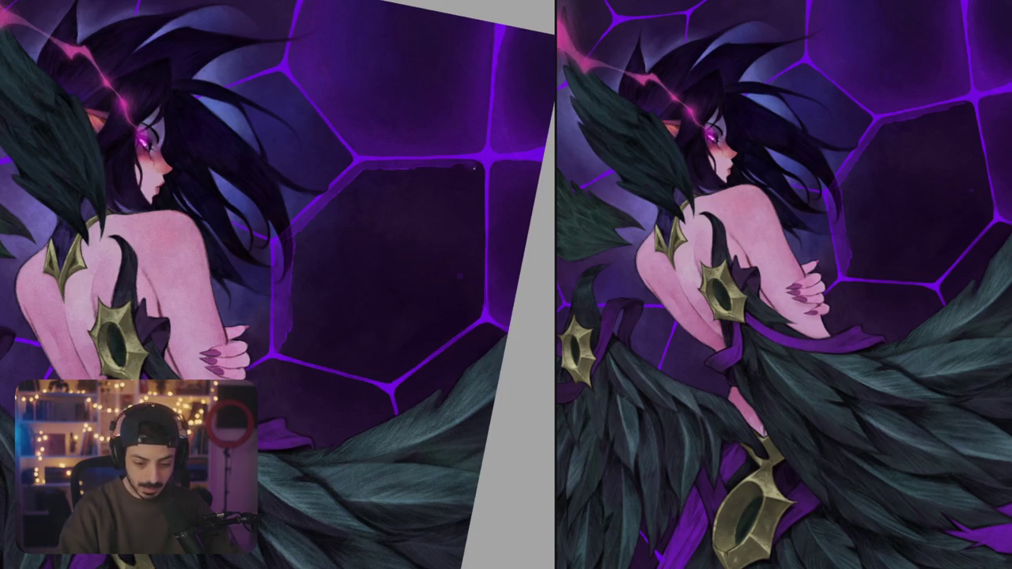
drag(478, 168, 477, 320)
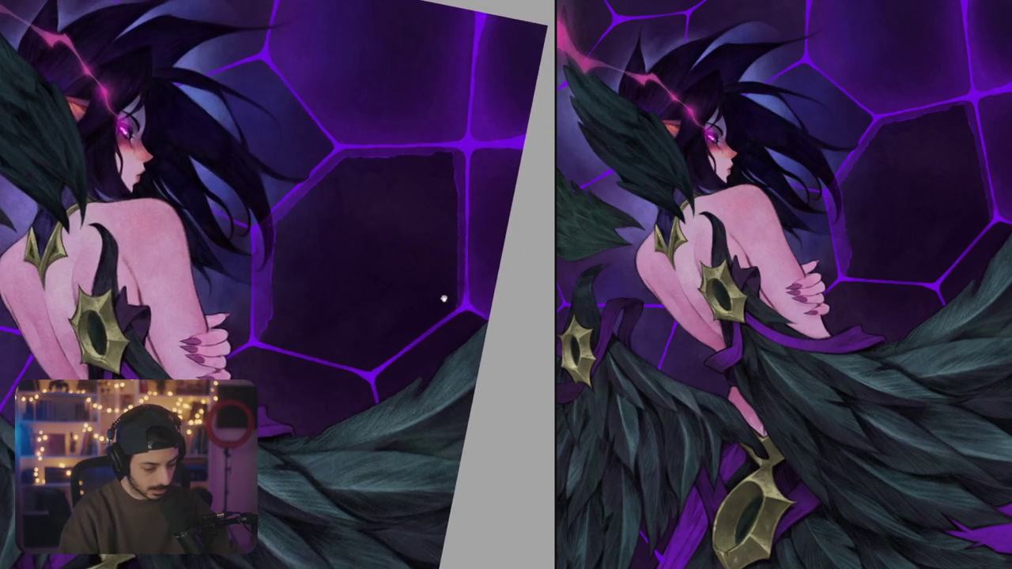
drag(456, 285, 400, 405)
mouse_move(265, 294)
mouse_down()
mouse_move(321, 396)
mouse_move(337, 290)
mouse_move(306, 238)
mouse_move(323, 338)
mouse_up()
drag(319, 289, 326, 348)
mouse_move(314, 243)
mouse_down()
mouse_move(319, 323)
mouse_move(319, 272)
mouse_move(345, 201)
mouse_move(389, 166)
mouse_move(324, 320)
mouse_move(336, 349)
mouse_move(355, 345)
mouse_move(368, 316)
mouse_up()
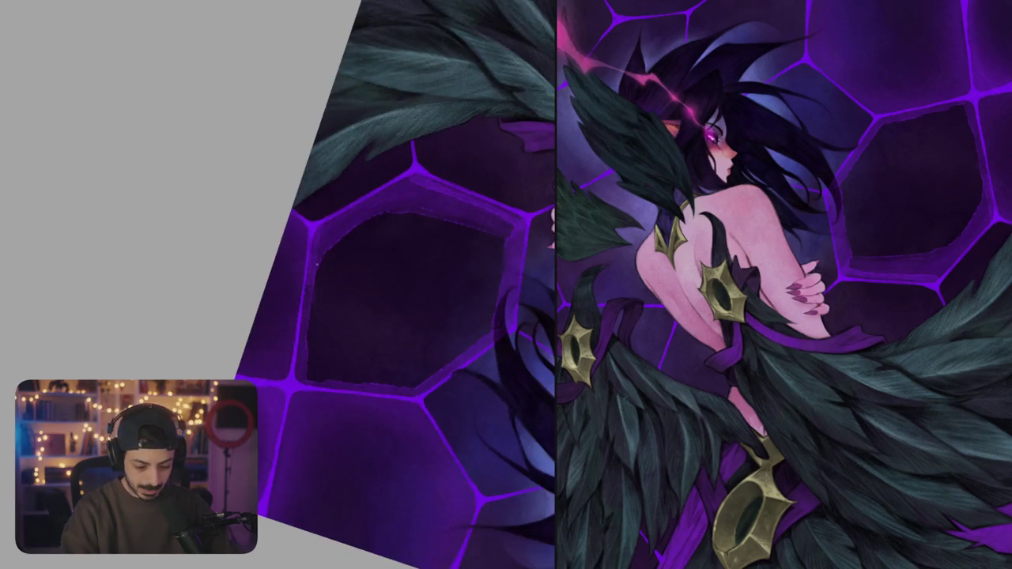
- Paint dark purple over the hexagon's left, bottom, top and right inner rims until flat
mouse_move(305, 310)
mouse_down()
mouse_move(310, 372)
mouse_move(332, 385)
mouse_up()
mouse_move(313, 342)
mouse_down()
mouse_move(380, 388)
mouse_move(444, 364)
mouse_move(488, 332)
mouse_move(506, 256)
mouse_up()
mouse_move(506, 325)
mouse_down()
mouse_move(484, 234)
mouse_move(423, 207)
mouse_move(326, 257)
mouse_move(318, 328)
mouse_up()
drag(316, 269, 335, 360)
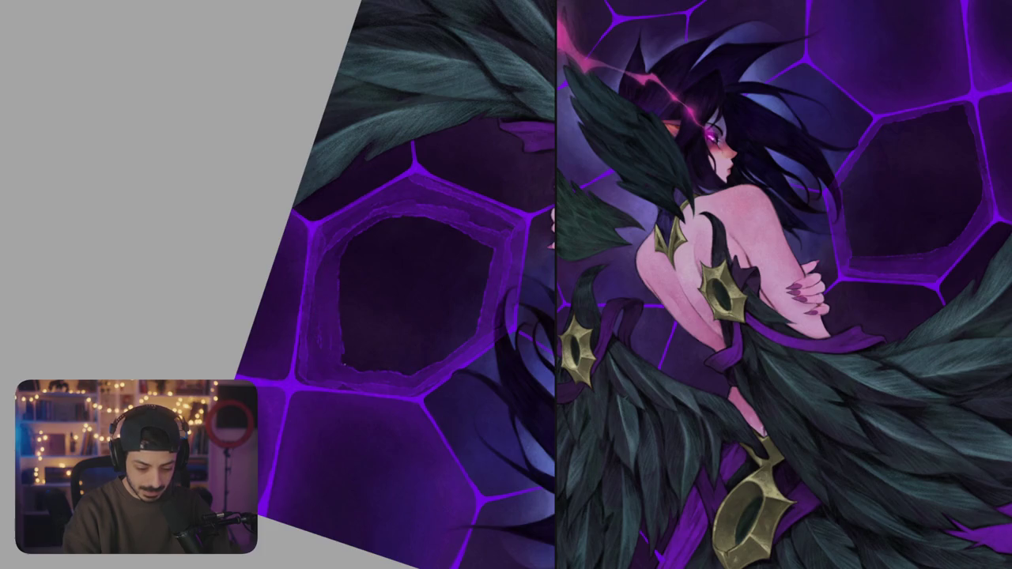
drag(342, 324, 393, 369)
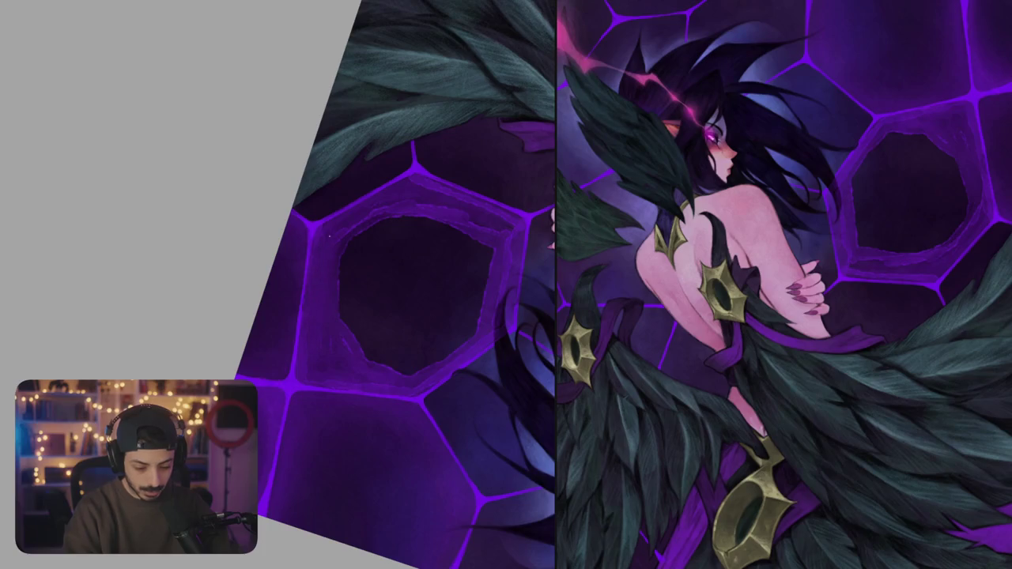
drag(408, 209, 394, 221)
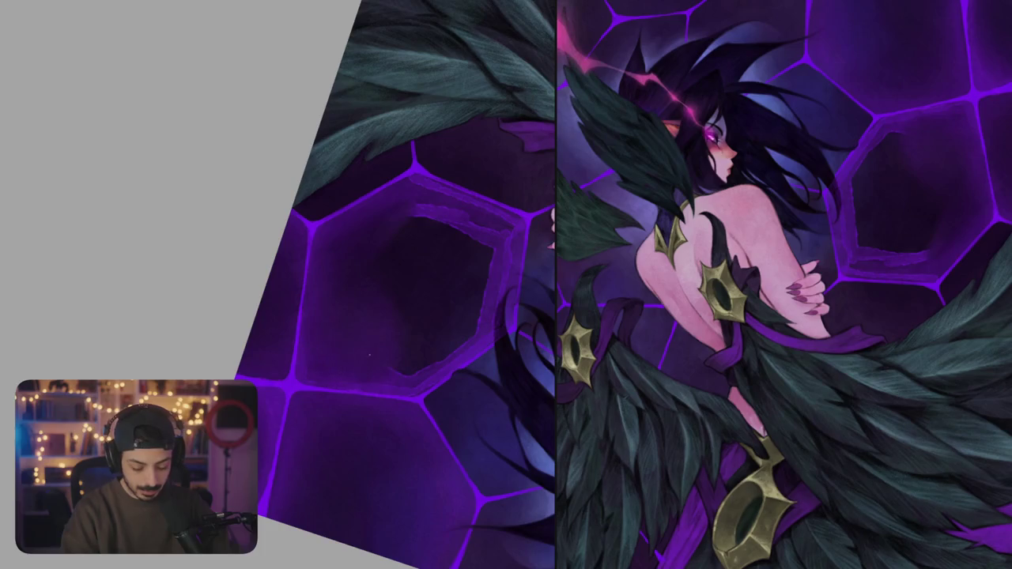
drag(477, 309, 484, 285)
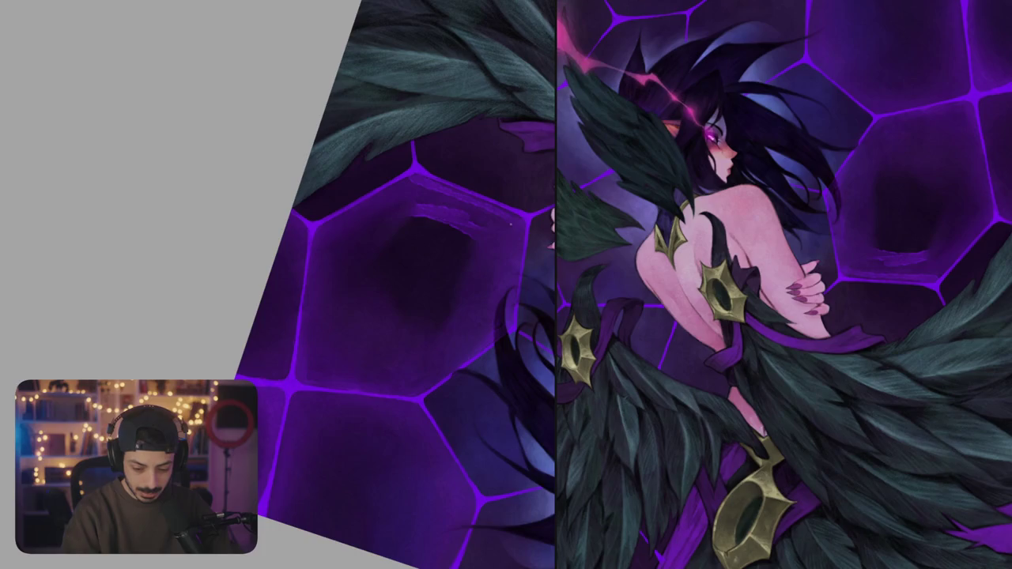
drag(415, 206, 440, 220)
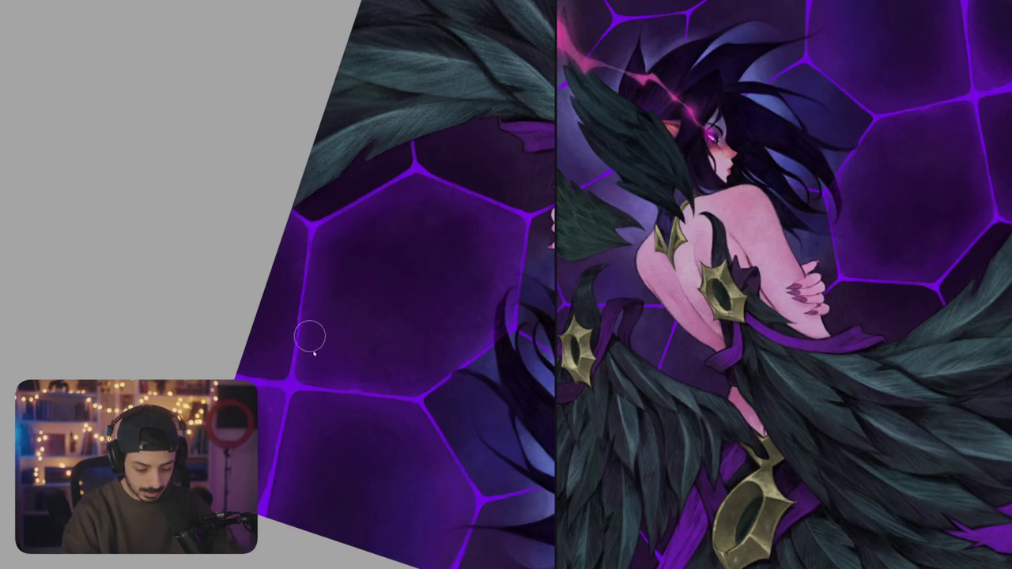
key(ctrl+0)
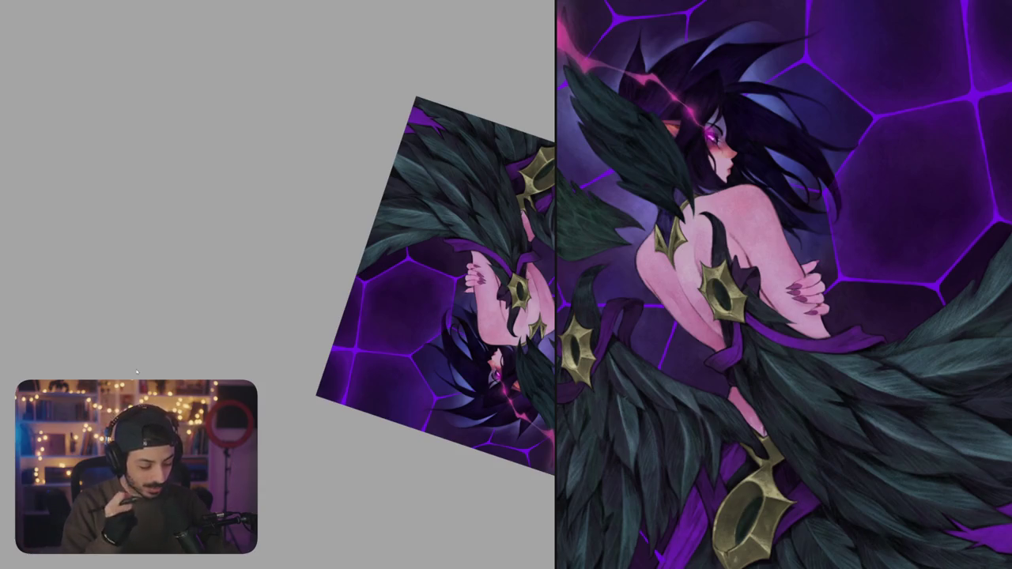
- Turn the canvas view to look over the whole artwork upside down
key(ctrl+z)
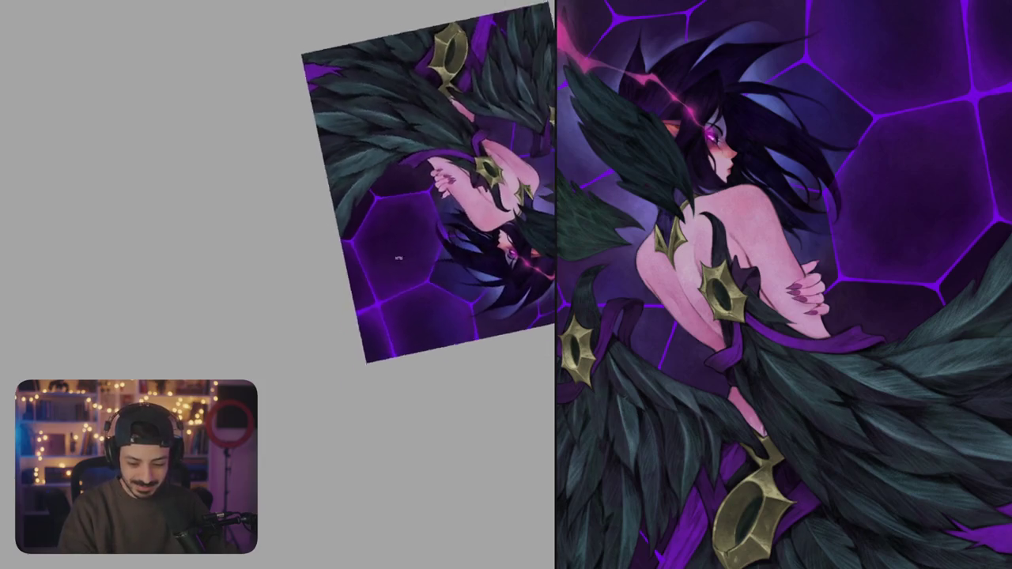
- Brush dark, then lighter purple into the background patch beside the hand
drag(398, 258, 398, 322)
scroll(353, 317, up, 5)
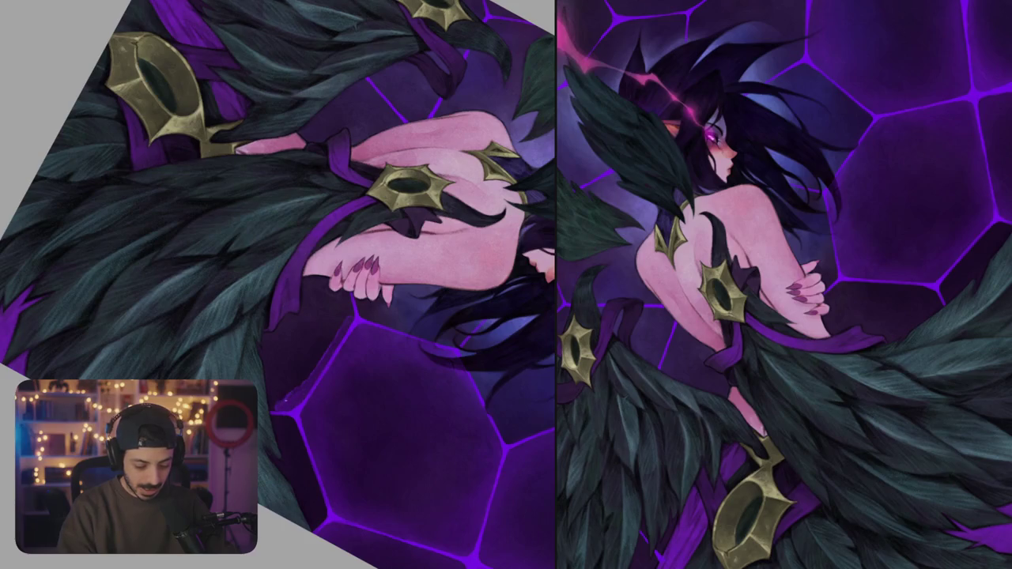
mouse_move(286, 383)
mouse_down()
mouse_move(264, 348)
mouse_move(316, 344)
mouse_move(329, 356)
mouse_up()
mouse_move(345, 295)
mouse_down()
mouse_move(348, 308)
mouse_move(339, 278)
mouse_move(305, 269)
mouse_up()
- Cover the stray purple line across the fingertips with skin tone
drag(249, 343, 273, 236)
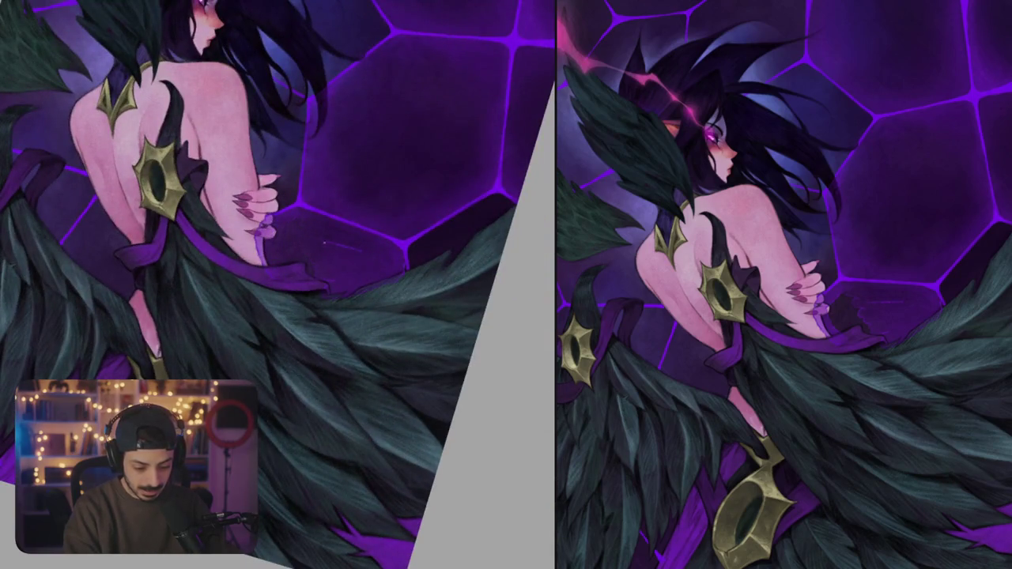
scroll(348, 288, up, 2)
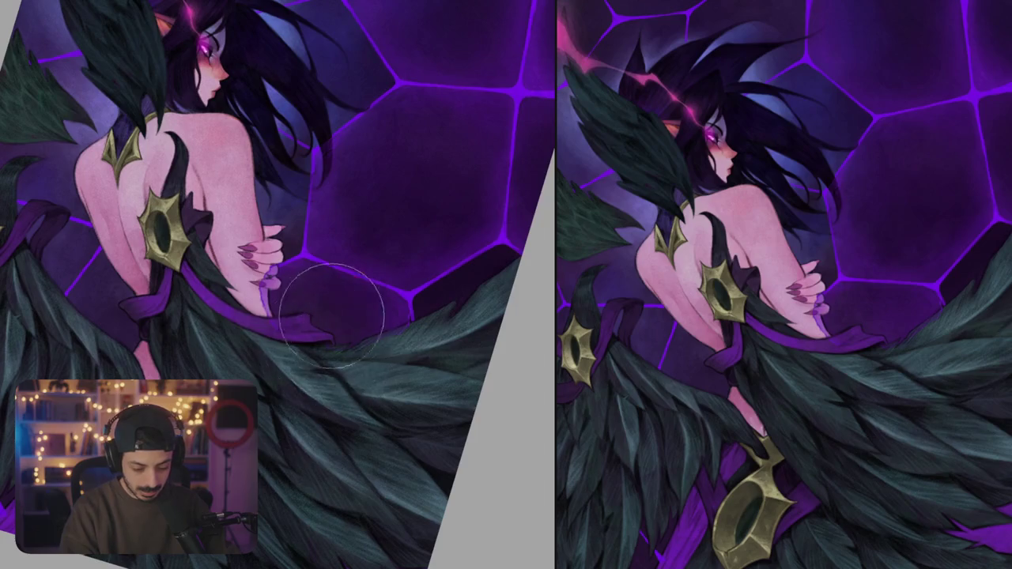
scroll(289, 240, up, 2)
scroll(290, 240, up, 2)
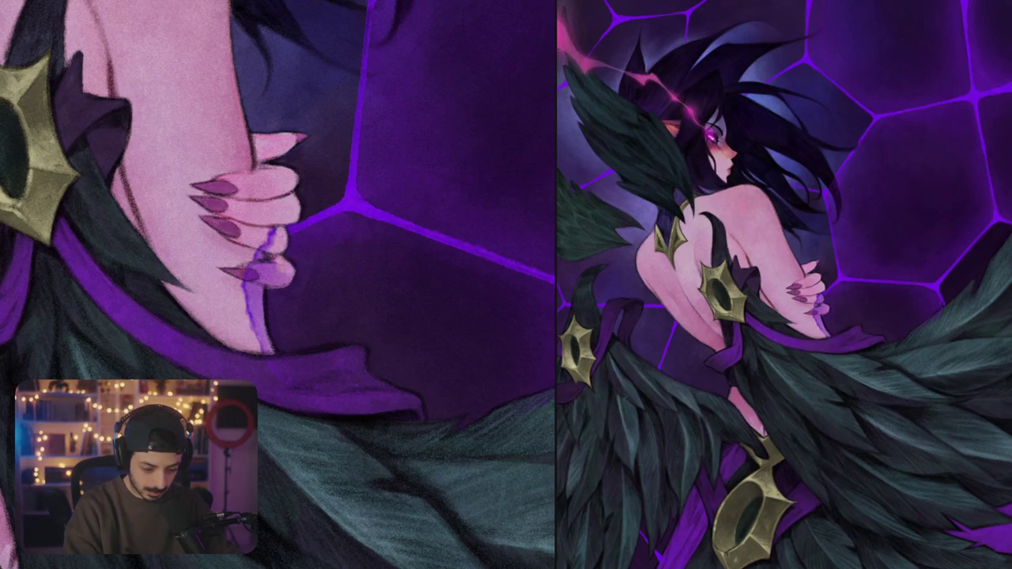
drag(267, 265, 259, 351)
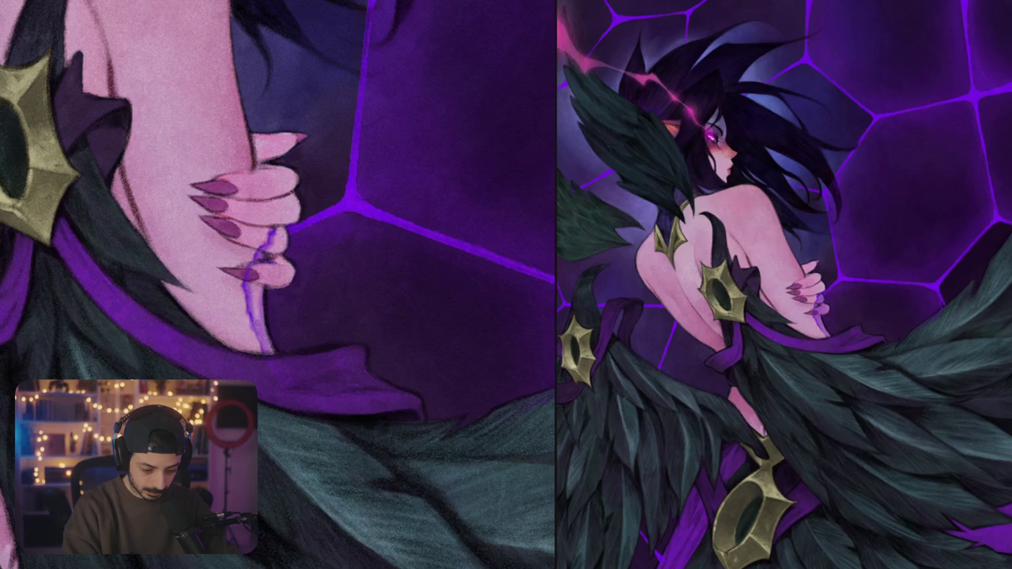
drag(250, 300, 247, 332)
drag(245, 280, 247, 293)
drag(269, 228, 257, 268)
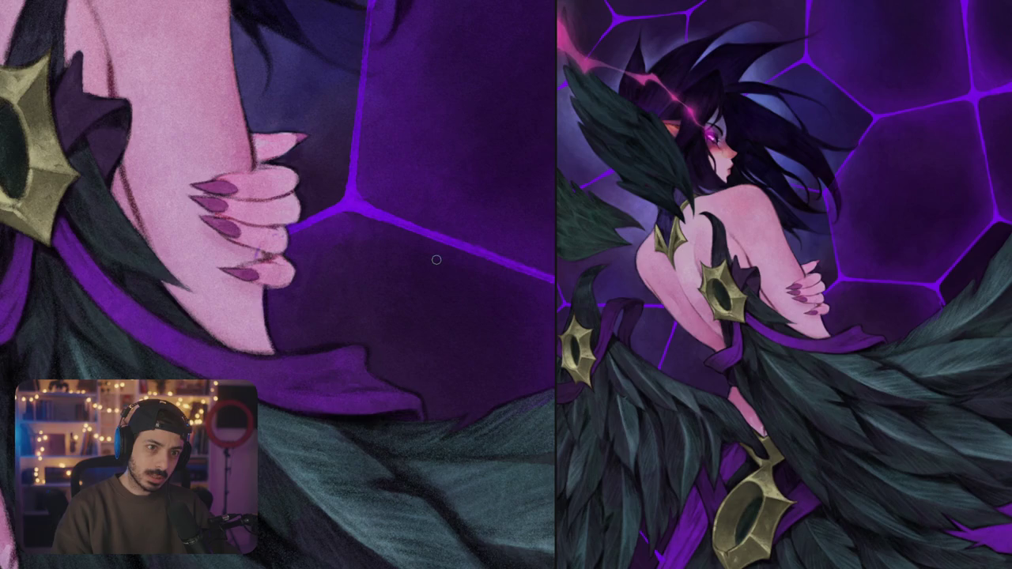
scroll(436, 253, down, 5)
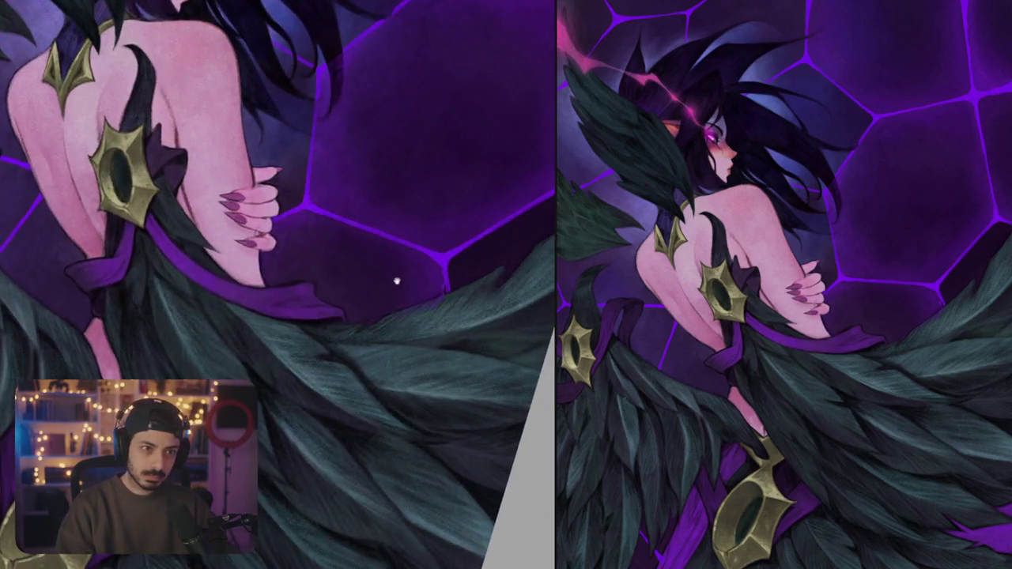
scroll(463, 335, up, 5)
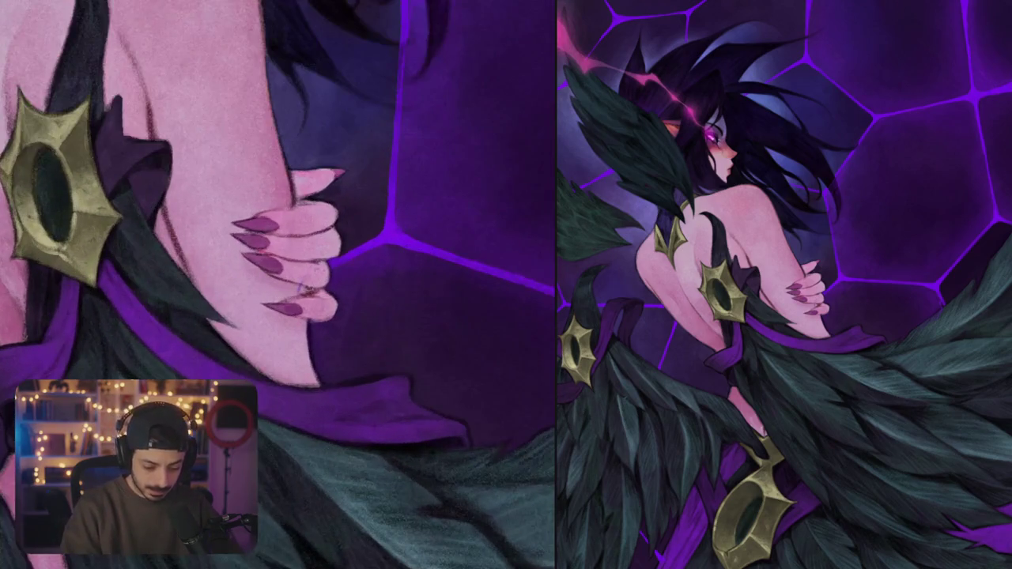
scroll(319, 271, up, 4)
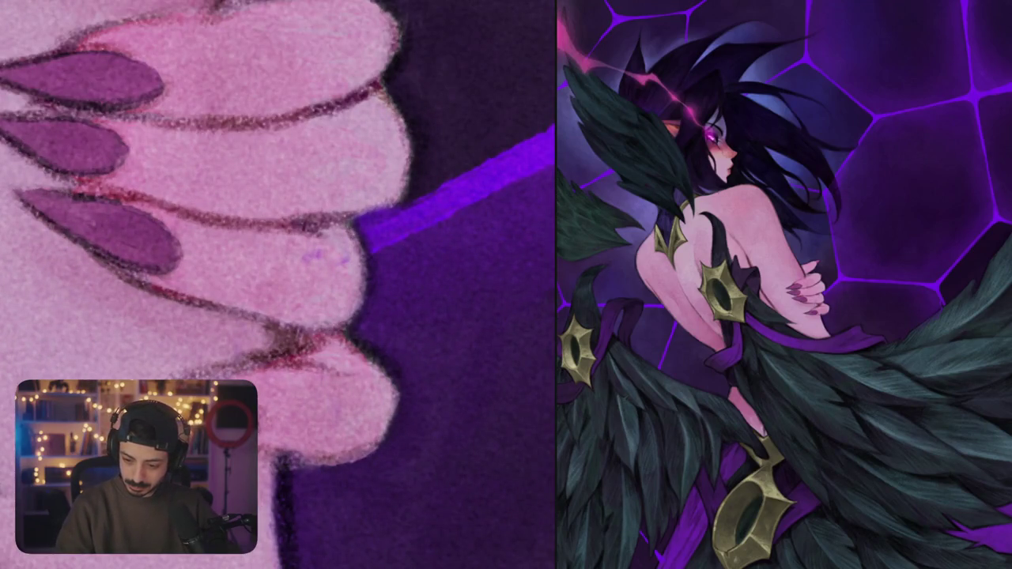
scroll(363, 261, down, 5)
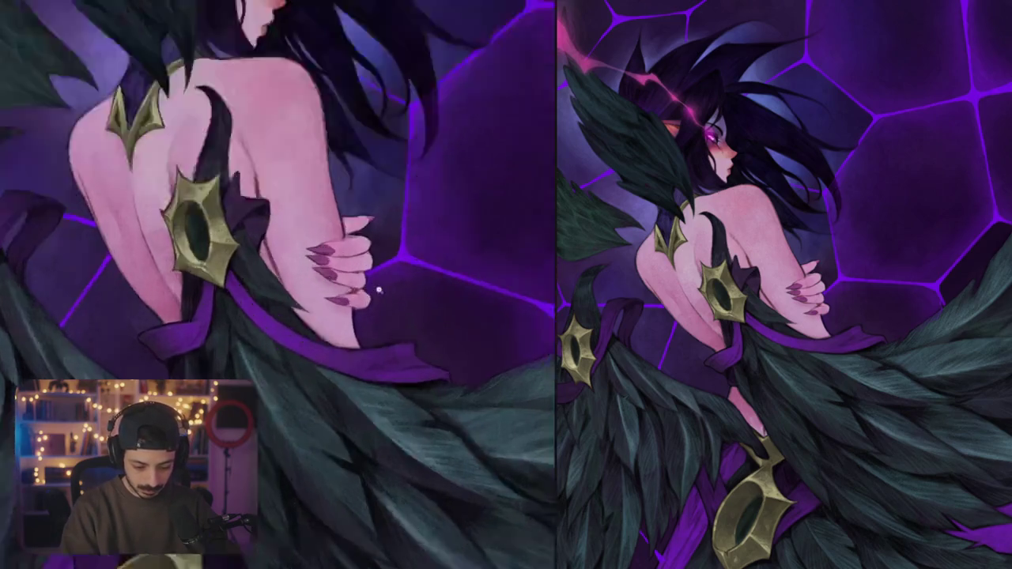
scroll(378, 290, up, 4)
scroll(378, 290, down, 6)
scroll(338, 239, up, 6)
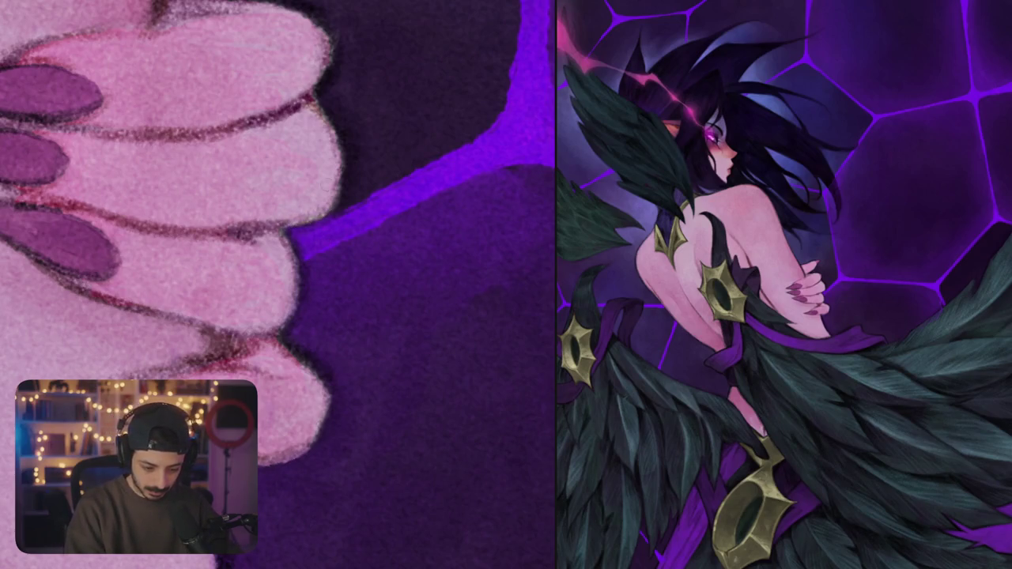
scroll(366, 271, down, 5)
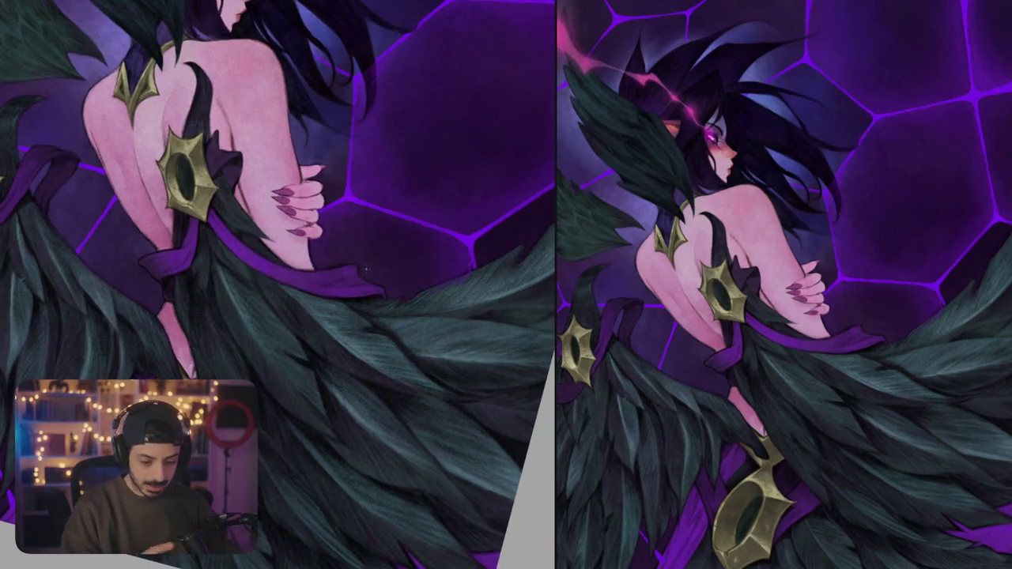
scroll(366, 271, up, 5)
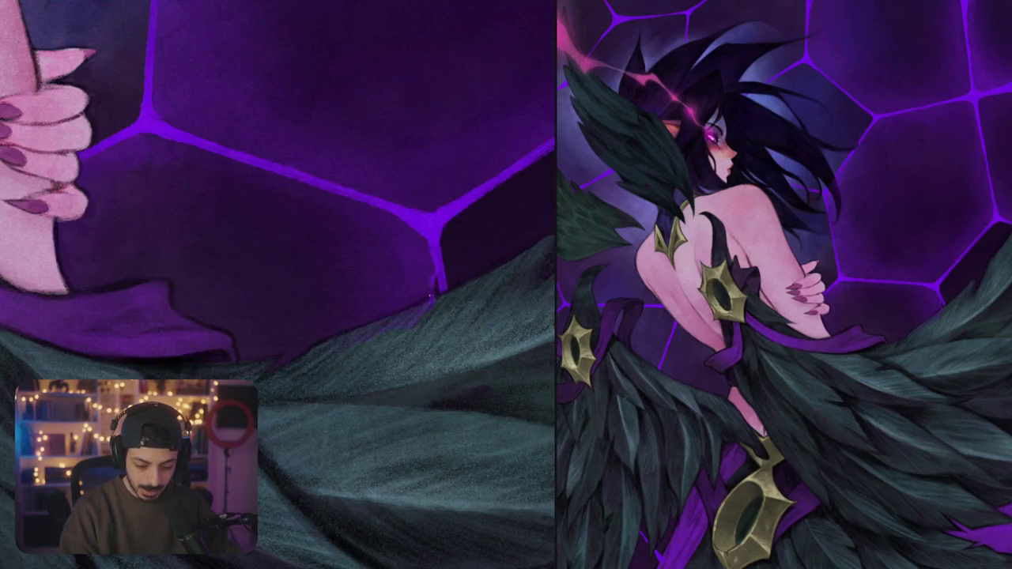
drag(431, 273, 433, 293)
drag(431, 272, 431, 287)
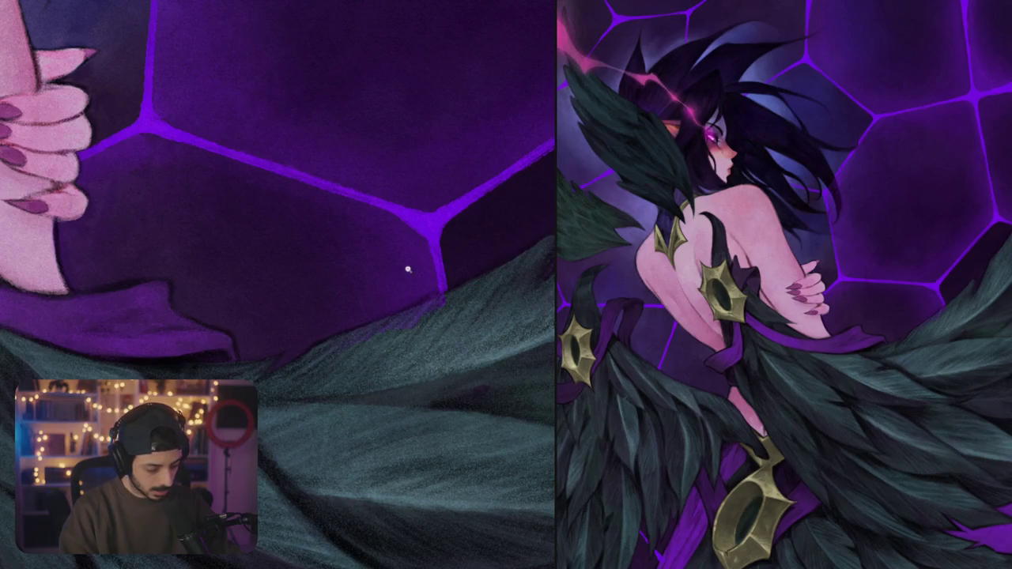
scroll(408, 270, down, 3)
scroll(385, 285, up, 2)
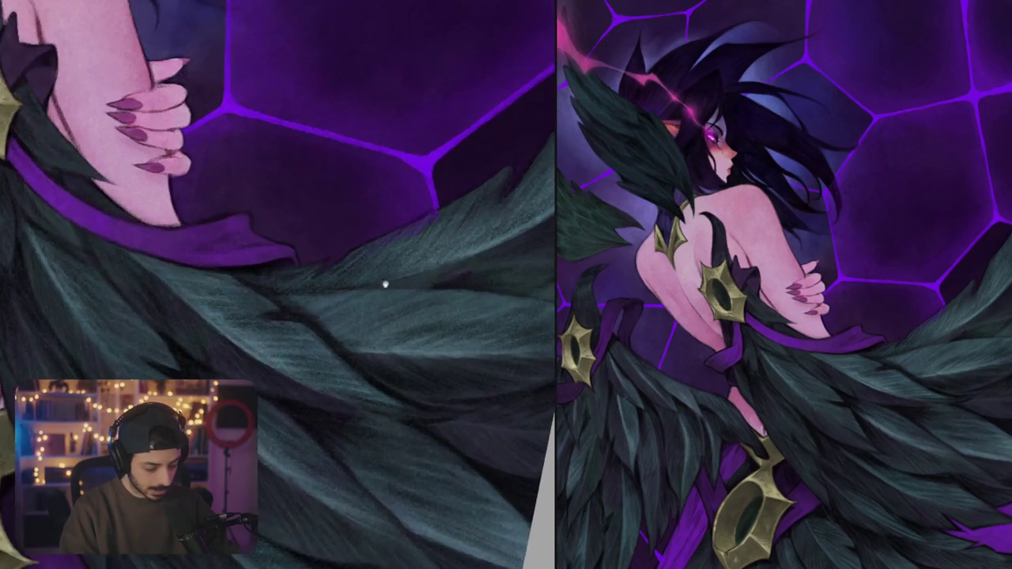
scroll(381, 295, down, 1)
scroll(398, 278, up, 1)
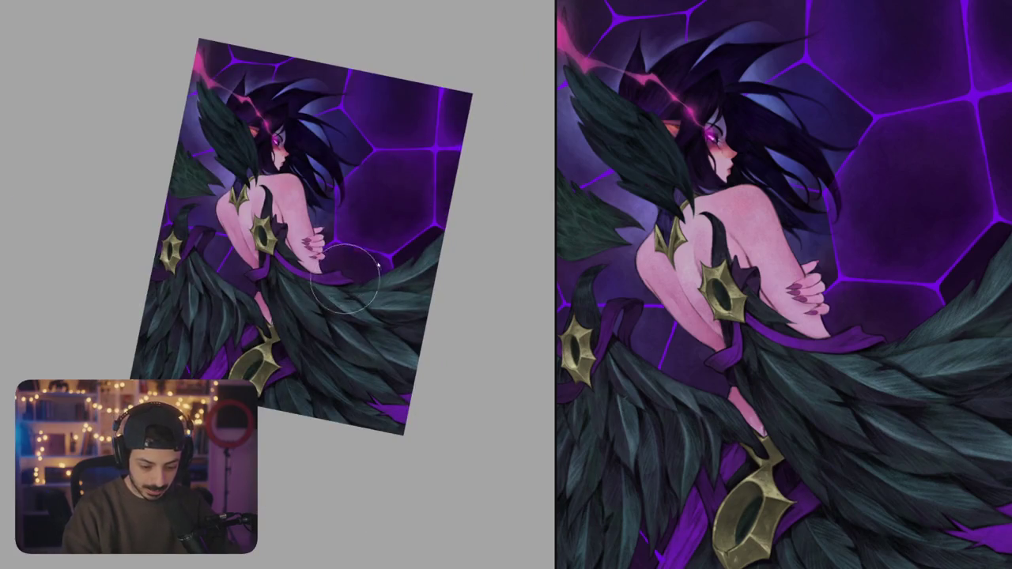
scroll(387, 253, up, 5)
- Brighten the glowing hexagon edge at the right wing tips, then enlarge the brush and review
mouse_move(370, 270)
mouse_down()
mouse_move(484, 185)
mouse_move(503, 201)
mouse_move(486, 218)
mouse_move(466, 207)
mouse_move(395, 255)
mouse_move(389, 272)
mouse_move(408, 252)
mouse_up()
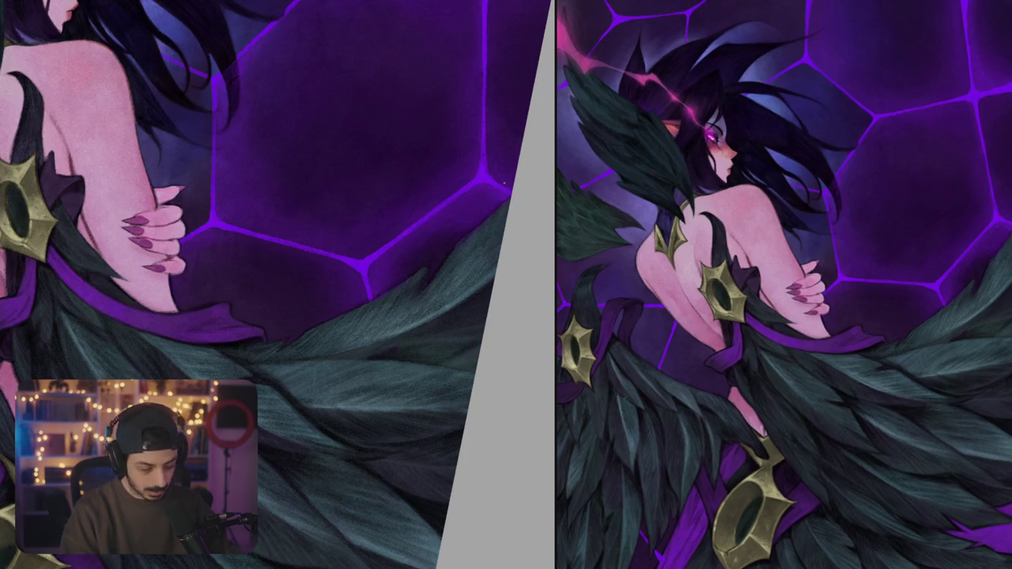
key(])
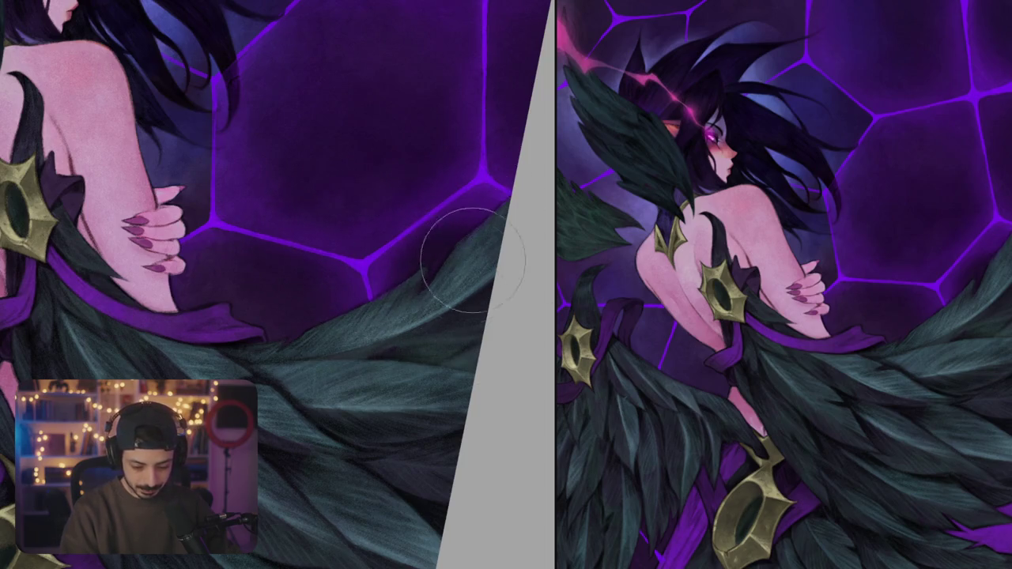
key(ctrl+0)
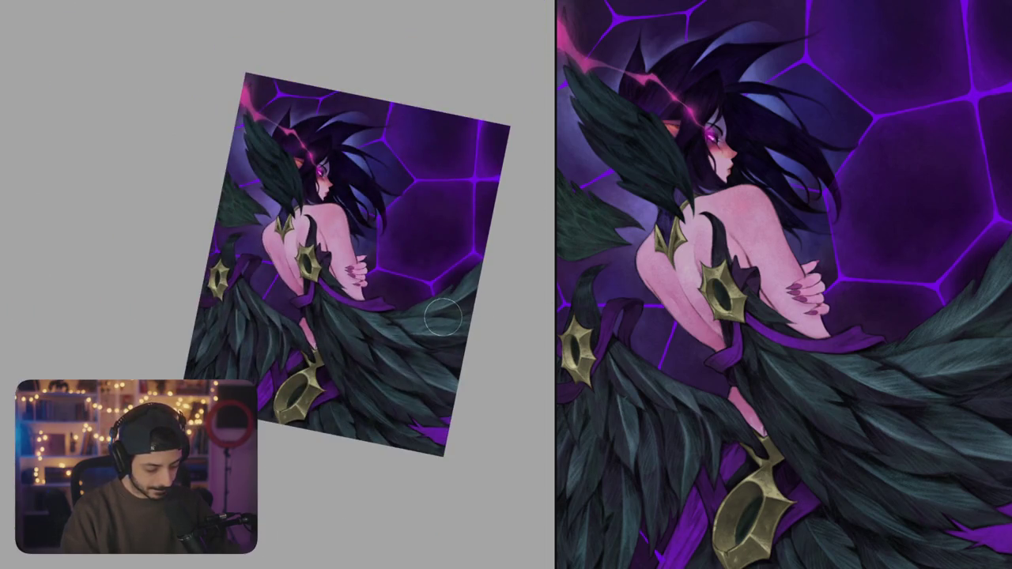
scroll(457, 292, up, 5)
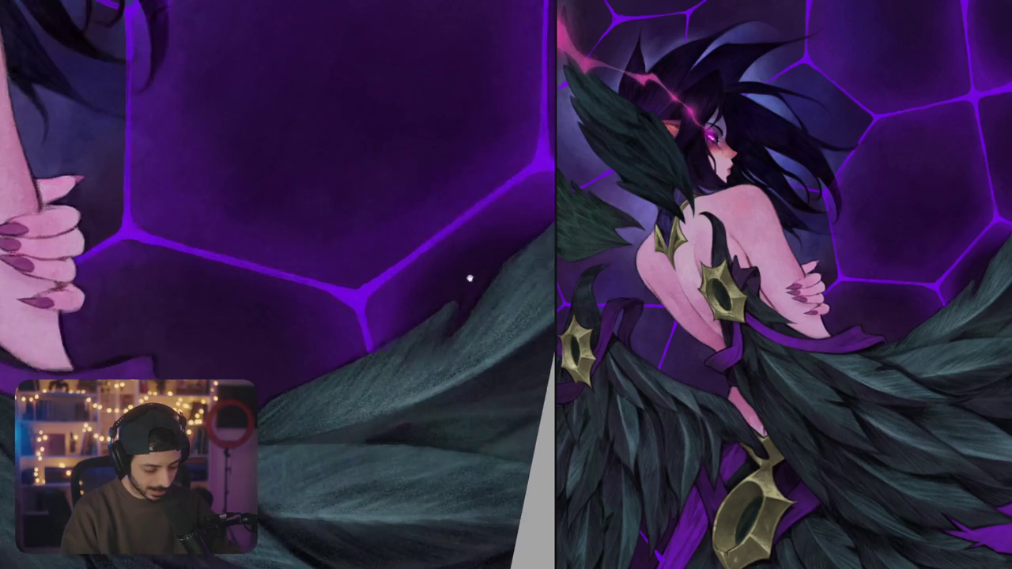
- Frame the right wing tip against the hexagon edge with a smaller brush for detail
drag(459, 288, 439, 325)
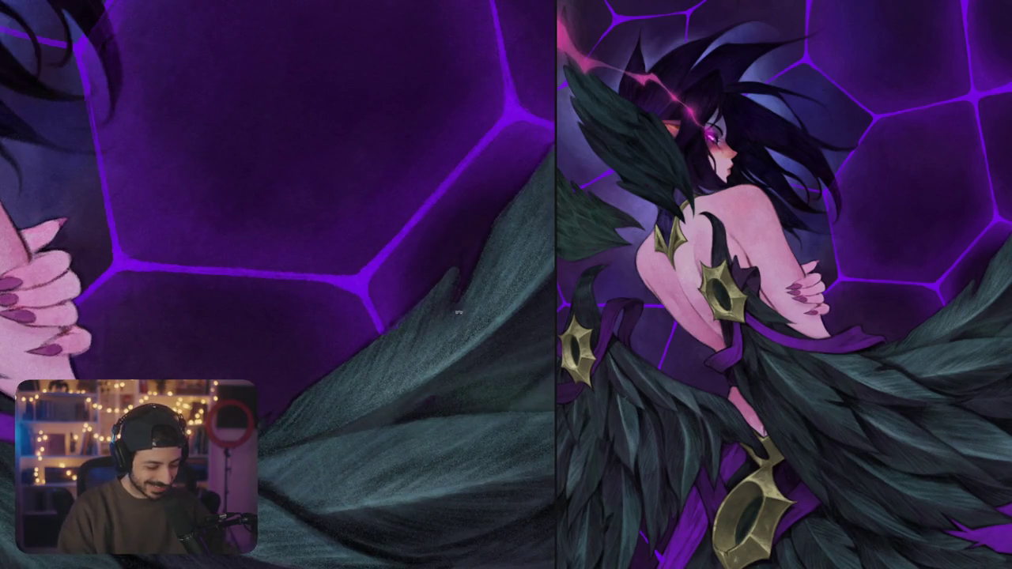
drag(474, 291, 383, 326)
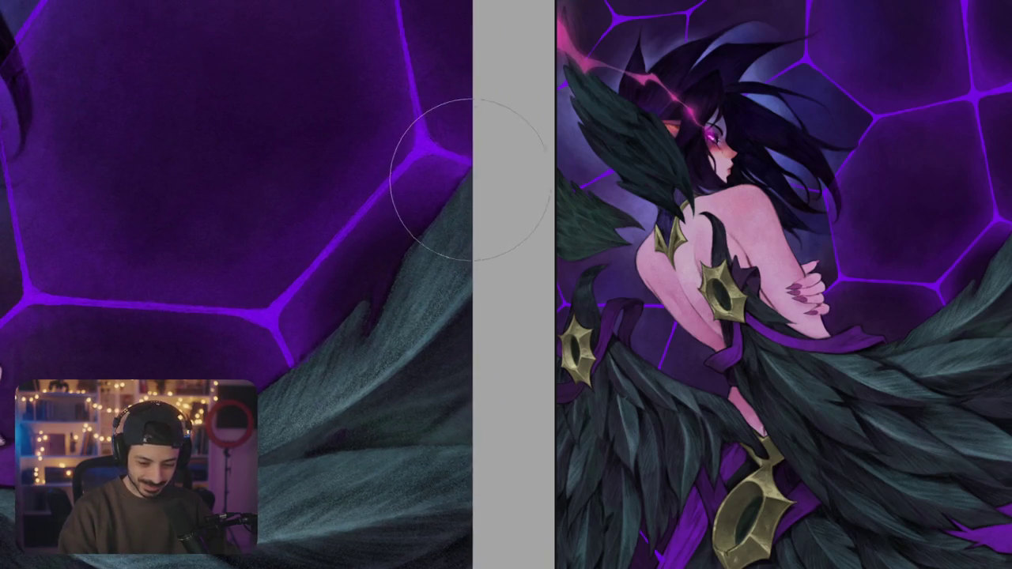
key(bracketleft)
key(bracketleft)
key(bracketleft)
key(bracketleft)
key(bracketleft)
key(bracketleft)
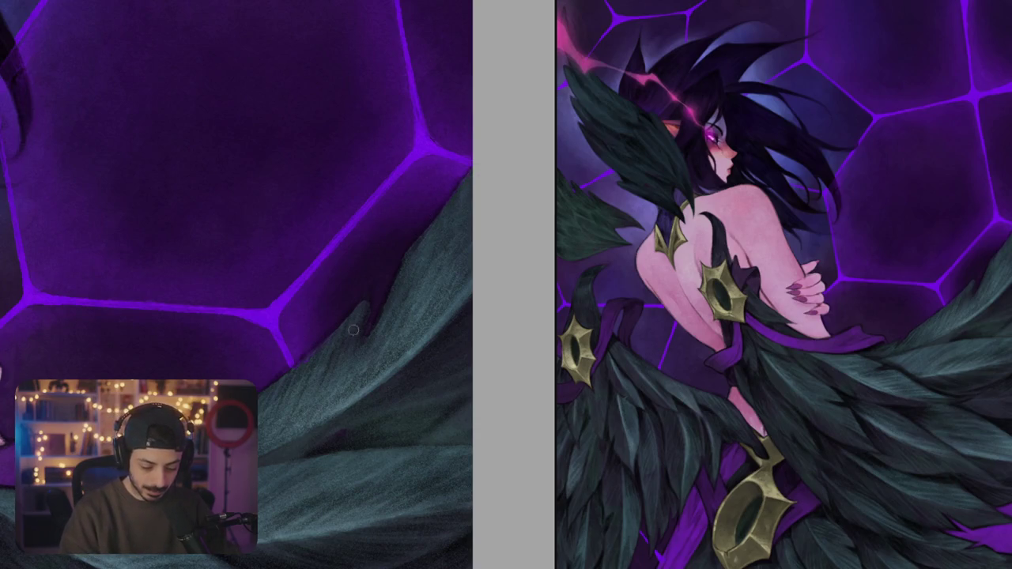
scroll(371, 340, up, 1)
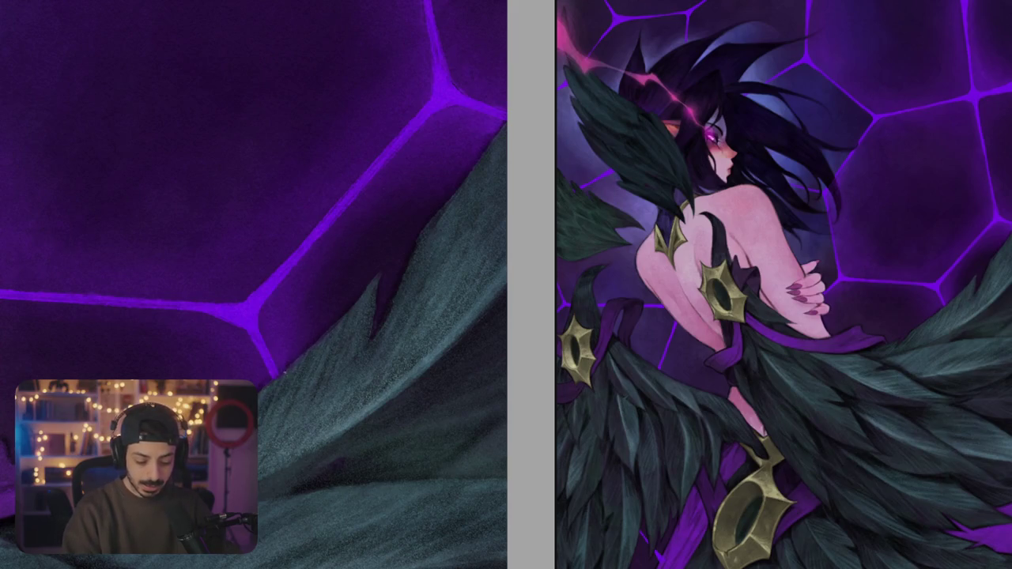
scroll(375, 313, down, 2)
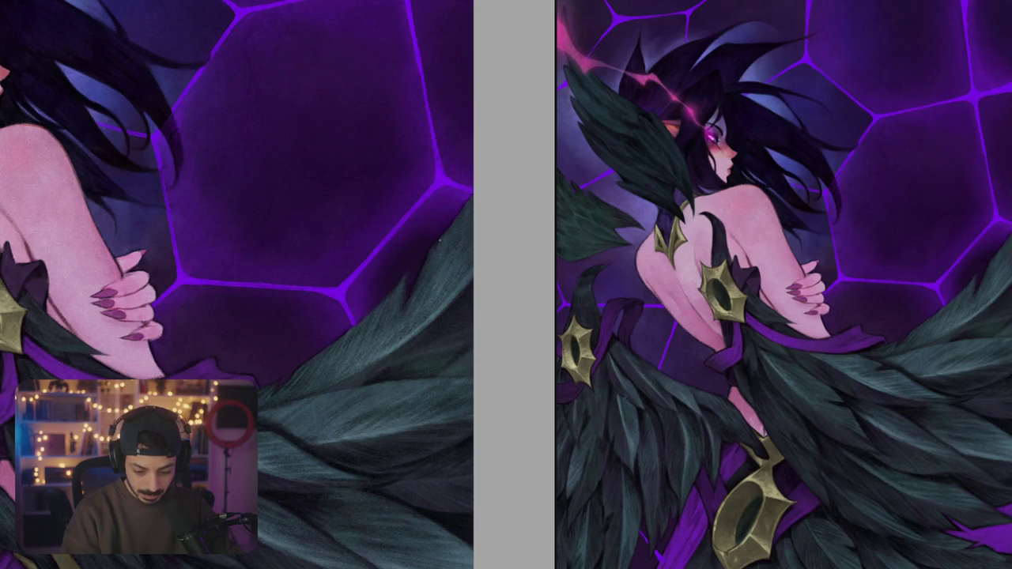
scroll(399, 219, down, 10)
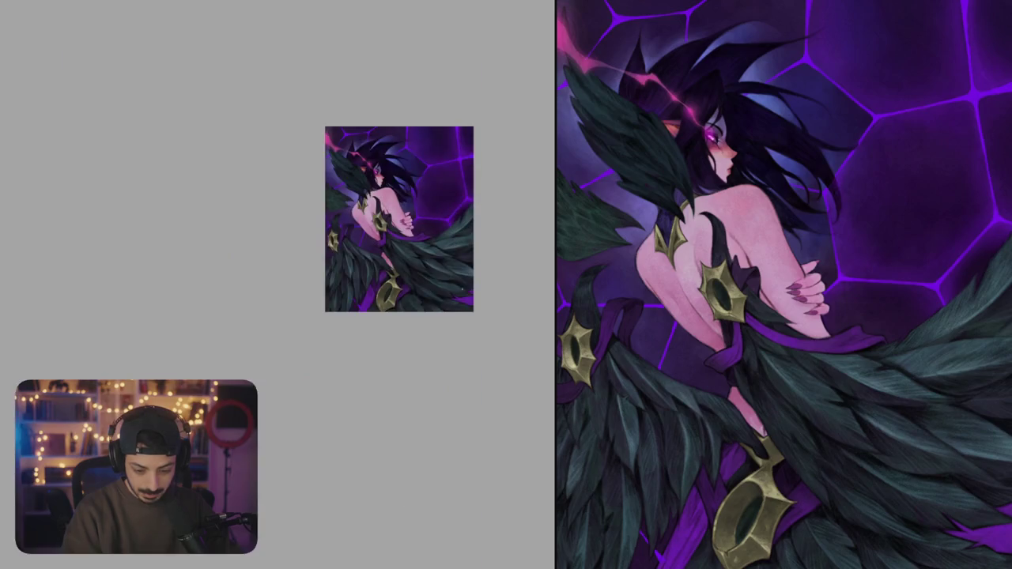
- Zoom in and pan from the woman's face toward the wings
scroll(448, 236, up, 5)
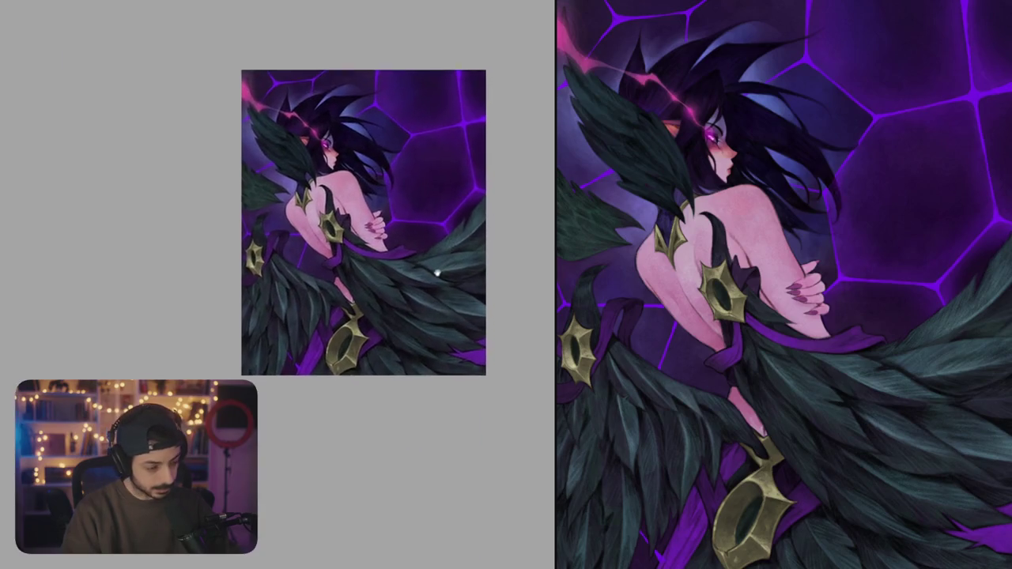
scroll(382, 295, up, 3)
scroll(348, 281, up, 3)
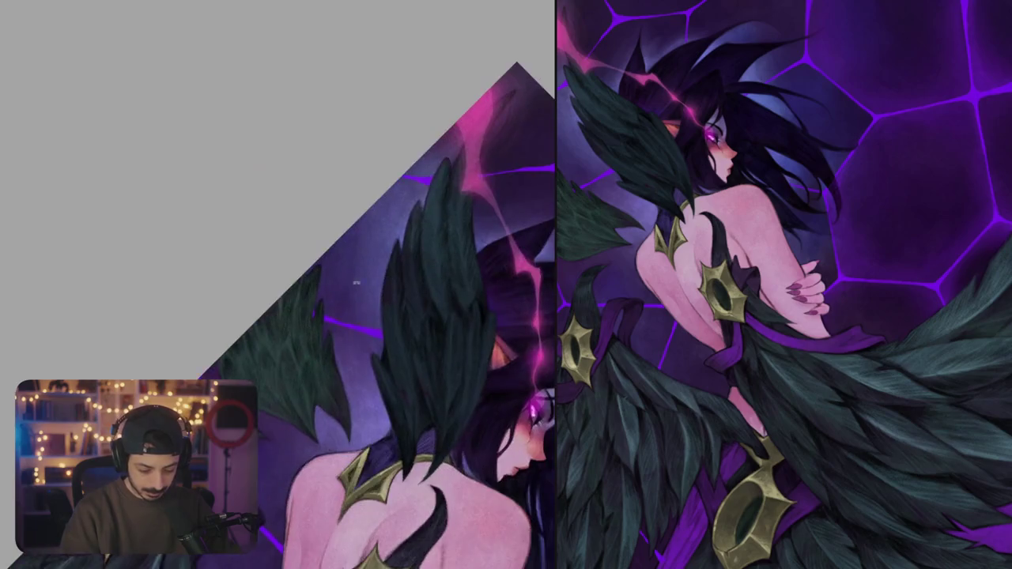
scroll(316, 266, up, 2)
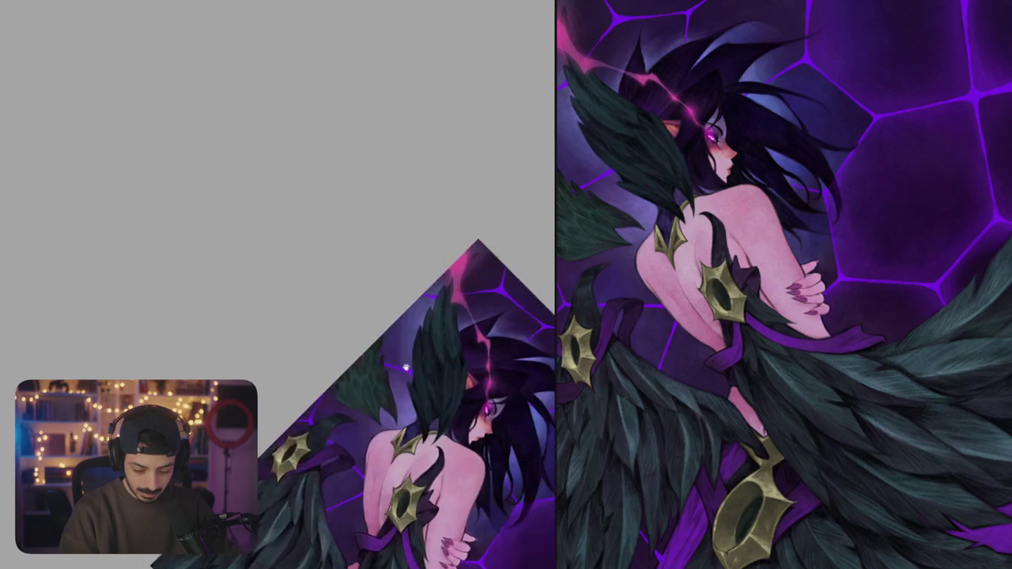
scroll(519, 420, down, 5)
scroll(345, 273, up, 3)
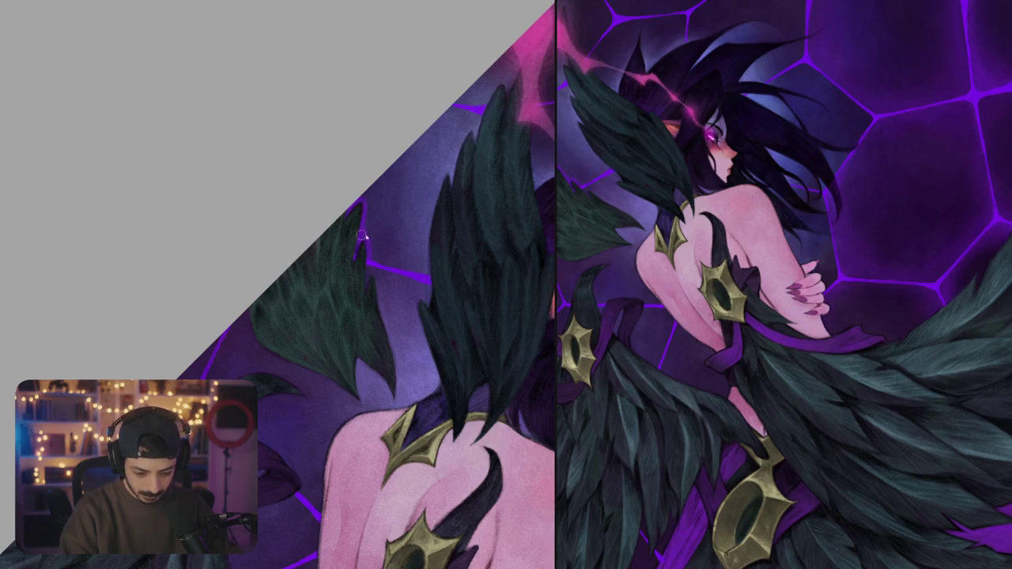
drag(375, 184, 329, 191)
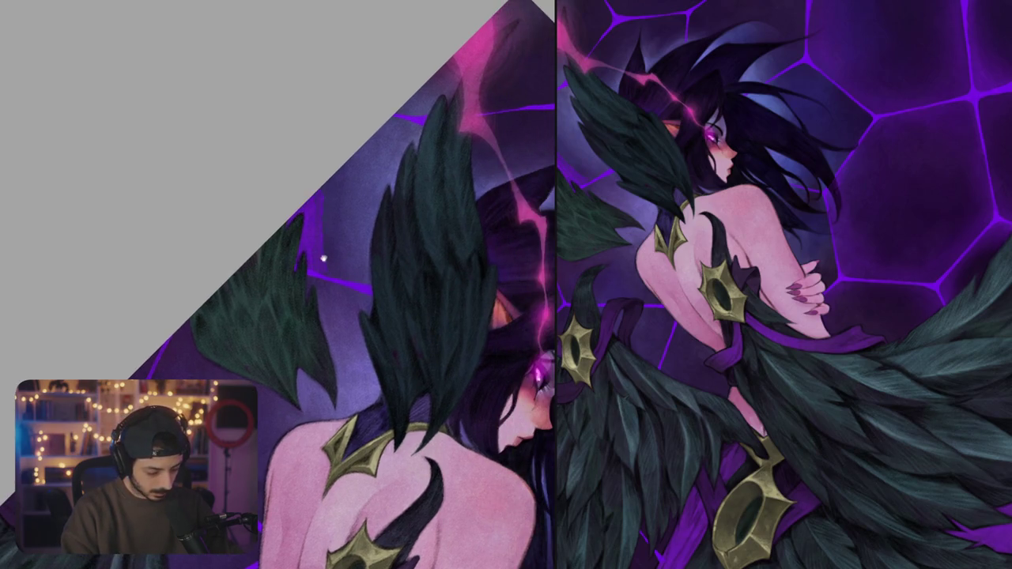
drag(324, 257, 323, 269)
- Rotate onto the upper feathers behind the head and paint small dark strokes along their edge
scroll(332, 274, up, 2)
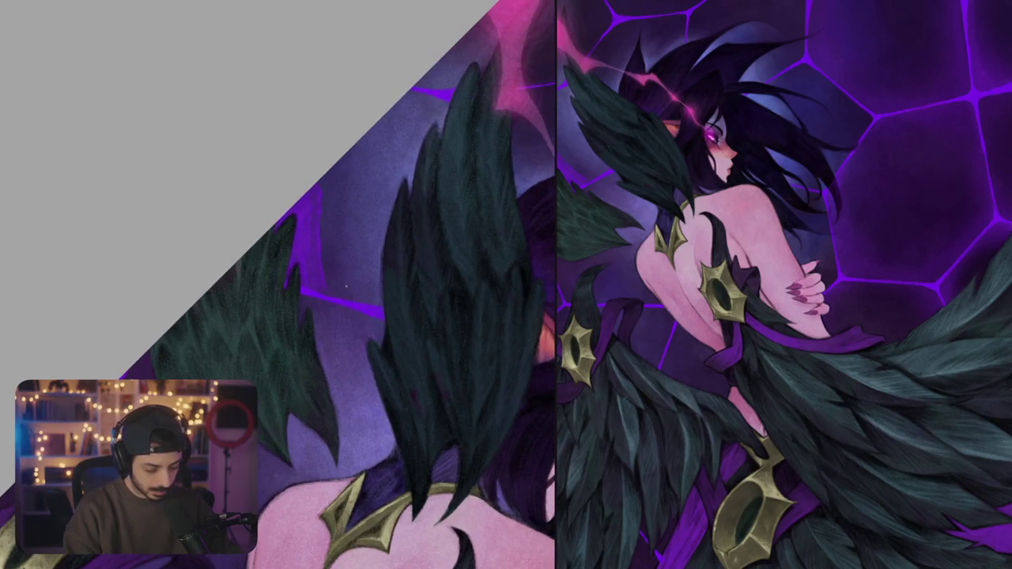
mouse_move(346, 283)
mouse_down()
mouse_move(402, 379)
mouse_move(336, 243)
mouse_up()
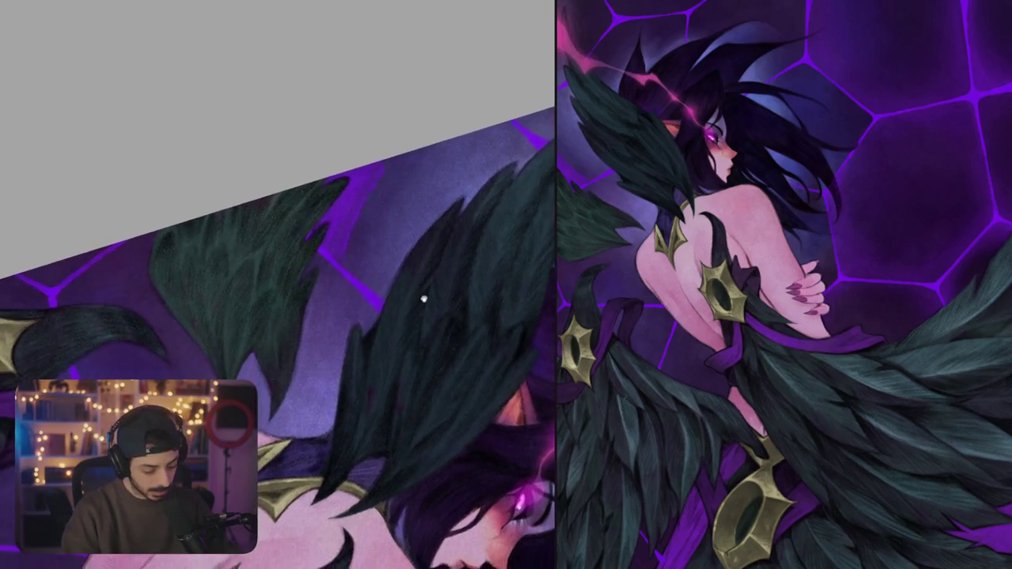
mouse_move(362, 282)
mouse_down()
mouse_move(318, 307)
mouse_move(378, 236)
mouse_up()
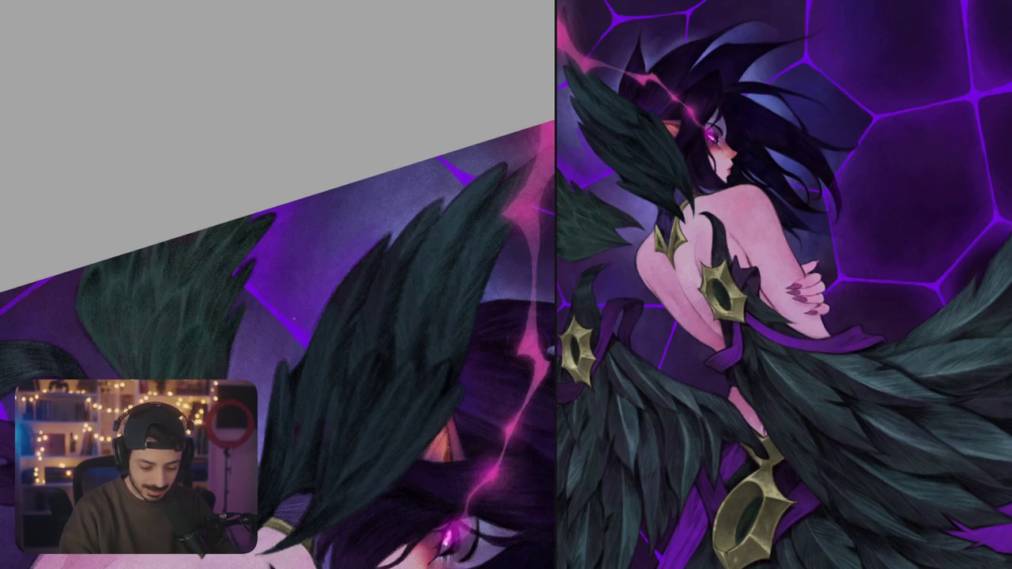
drag(294, 318, 302, 217)
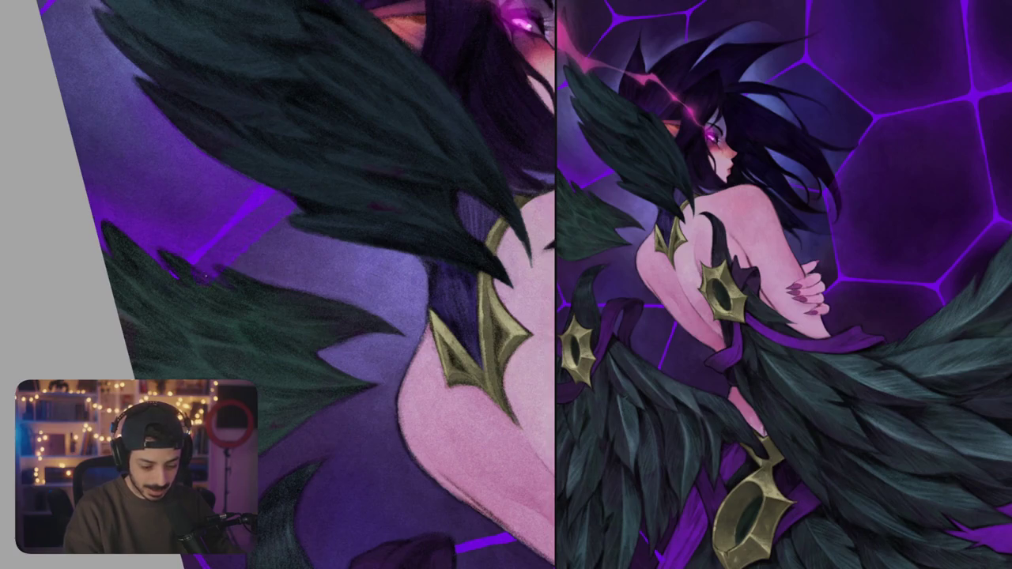
mouse_move(296, 237)
mouse_down()
mouse_move(294, 248)
mouse_move(348, 271)
mouse_move(326, 293)
mouse_move(366, 237)
mouse_up()
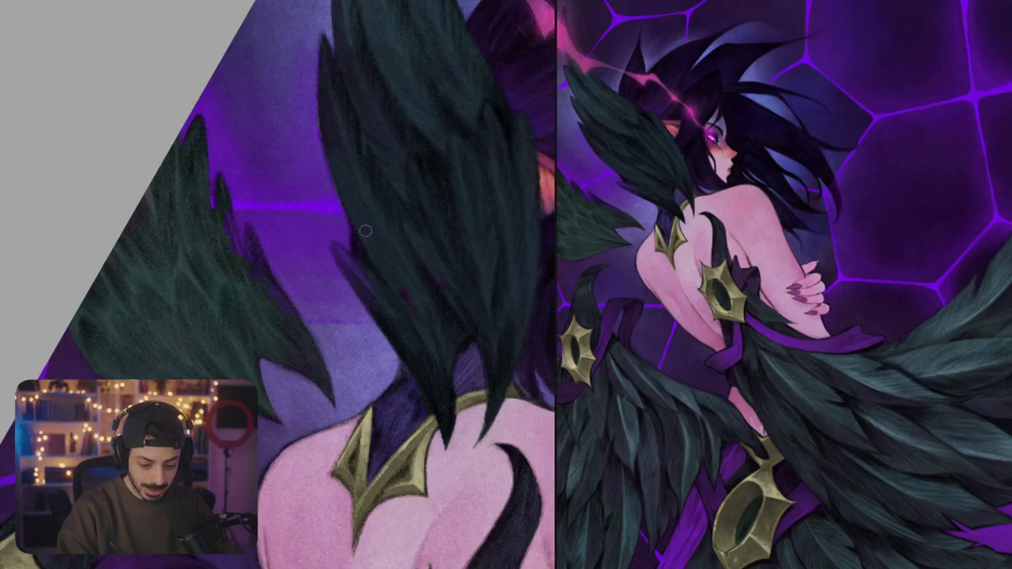